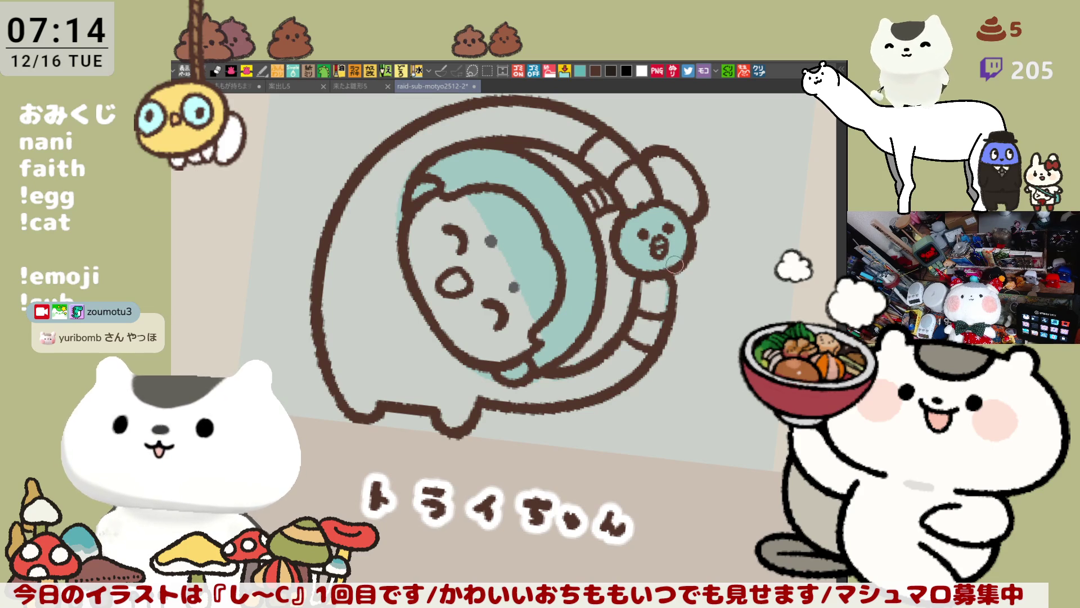
- Rotate the canvas and try the brown left-side body line several times, undoing each attempt
{"action": "key", "text": "minus"}
{"action": "key", "text": "minus"}
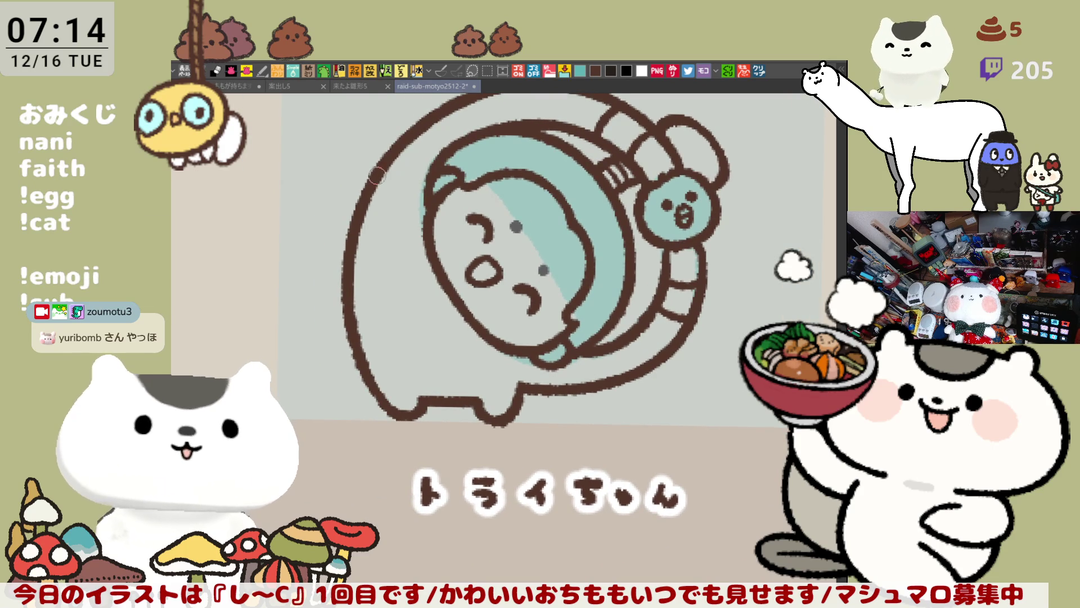
{"action": "left_click_drag", "start_coordinate": [396, 149], "coordinate": [433, 256]}
{"action": "key", "text": "ctrl+z"}
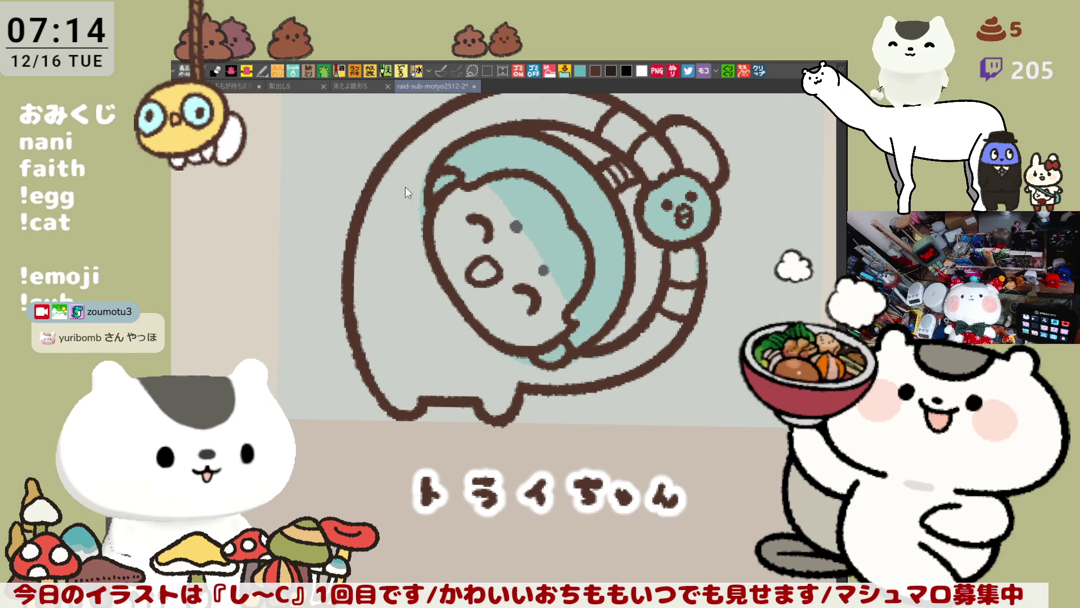
{"action": "left_click_drag", "start_coordinate": [394, 148], "coordinate": [423, 252]}
{"action": "key", "text": "ctrl+z"}
{"action": "left_click_drag", "start_coordinate": [394, 141], "coordinate": [425, 253]}
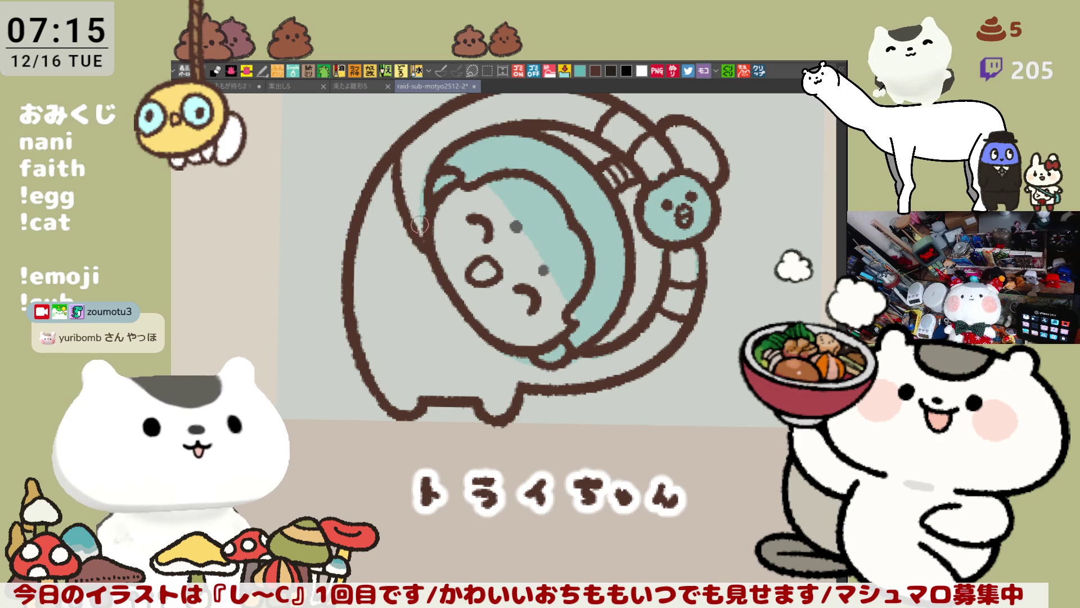
{"action": "key", "text": "ctrl+z"}
{"action": "mouse_move", "coordinate": [394, 138]}
{"action": "left_mouse_down"}
{"action": "mouse_move", "coordinate": [441, 345]}
{"action": "mouse_move", "coordinate": [525, 390]}
{"action": "mouse_move", "coordinate": [512, 397]}
{"action": "left_mouse_up"}
{"action": "key", "text": "ctrl+z"}
- Redraw the brown curved line from the upper left down to just below the head outline
{"action": "left_click_drag", "start_coordinate": [521, 360], "coordinate": [509, 396]}
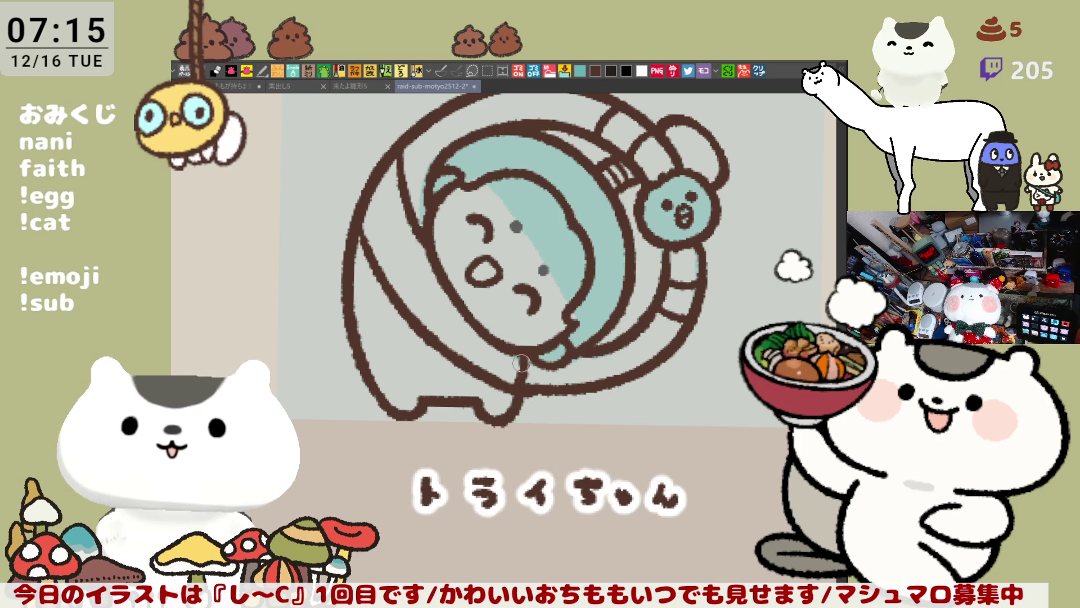
{"action": "key", "text": "ctrl+z"}
{"action": "key", "text": "ctrl+z"}
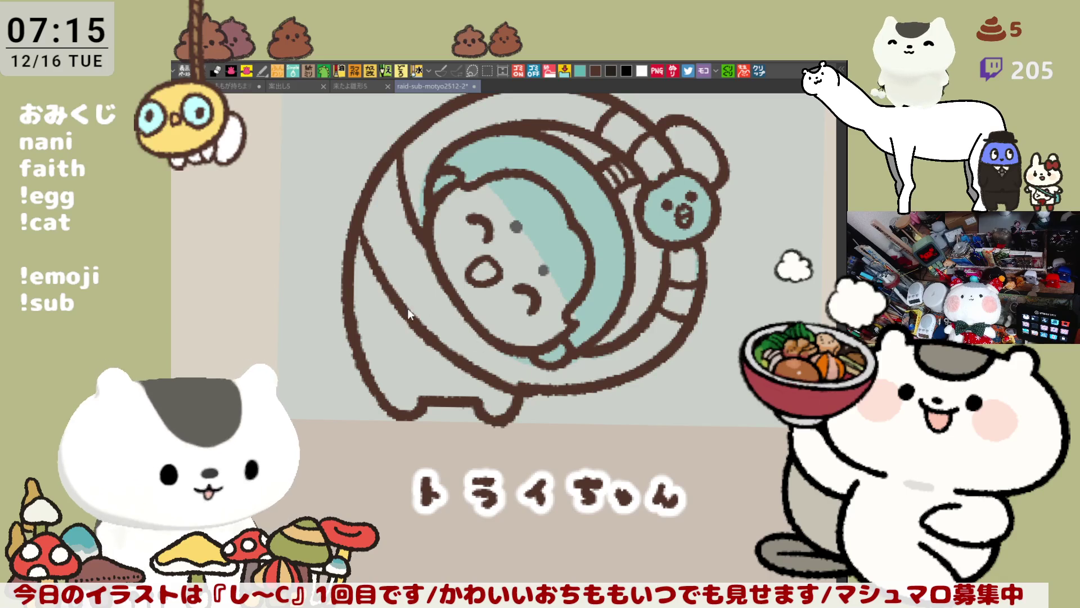
{"action": "mouse_move", "coordinate": [364, 216]}
{"action": "left_mouse_down"}
{"action": "mouse_move", "coordinate": [489, 384]}
{"action": "mouse_move", "coordinate": [507, 391]}
{"action": "left_mouse_up"}
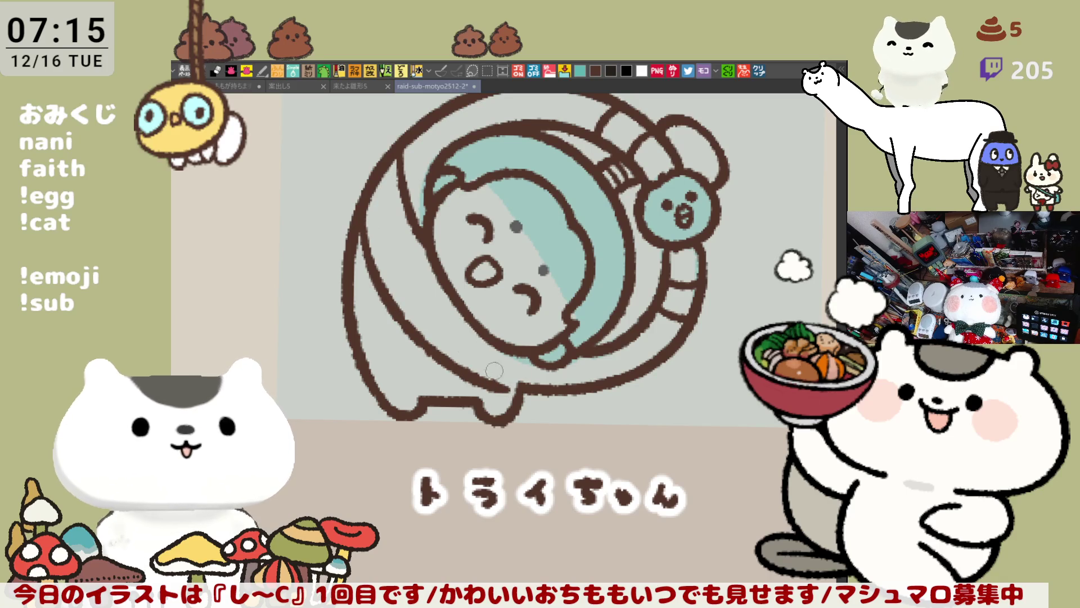
{"action": "key", "text": "ctrl+z"}
{"action": "mouse_move", "coordinate": [362, 219]}
{"action": "left_mouse_down"}
{"action": "mouse_move", "coordinate": [498, 387]}
{"action": "mouse_move", "coordinate": [507, 383]}
{"action": "left_mouse_up"}
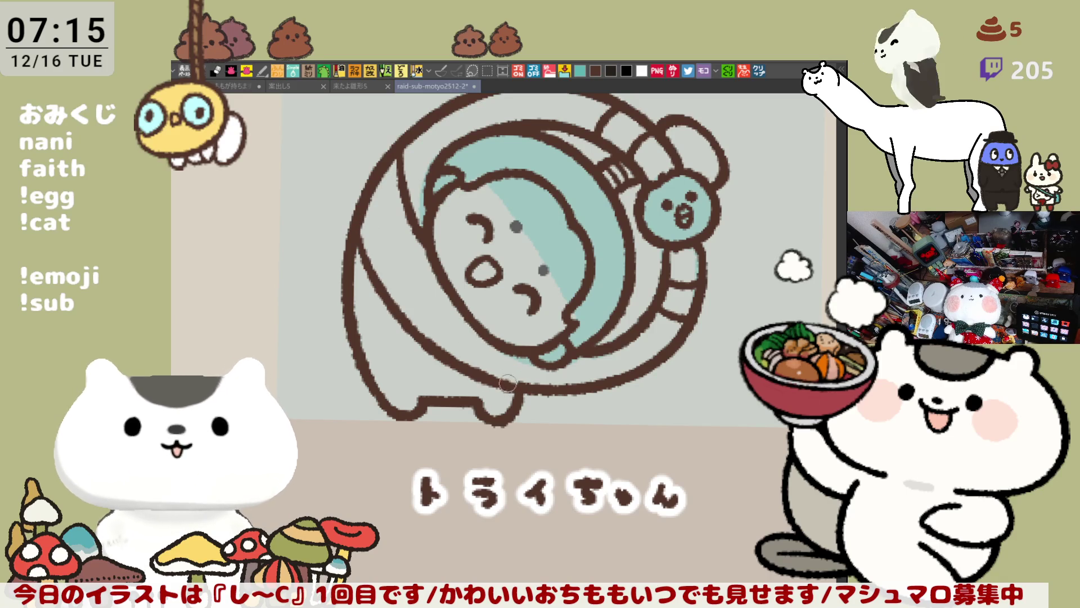
{"action": "key", "text": "ctrl+z"}
{"action": "mouse_move", "coordinate": [363, 216]}
{"action": "left_mouse_down"}
{"action": "mouse_move", "coordinate": [378, 279]}
{"action": "mouse_move", "coordinate": [537, 393]}
{"action": "left_mouse_up"}
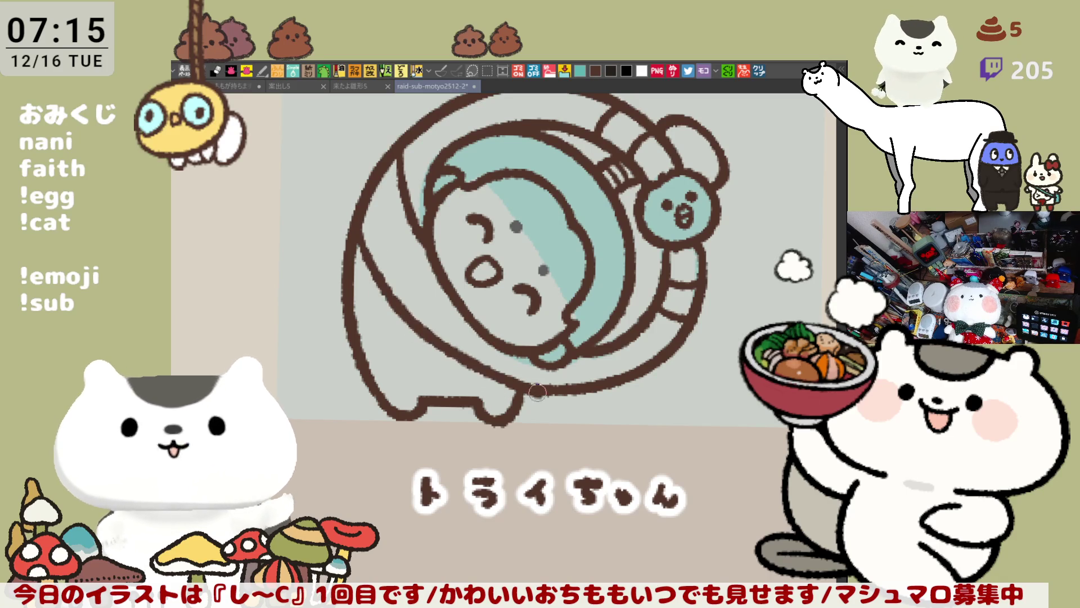
{"action": "key", "text": "ctrl+z"}
{"action": "mouse_move", "coordinate": [362, 226]}
{"action": "left_mouse_down"}
{"action": "mouse_move", "coordinate": [365, 259]}
{"action": "mouse_move", "coordinate": [505, 369]}
{"action": "left_mouse_up"}
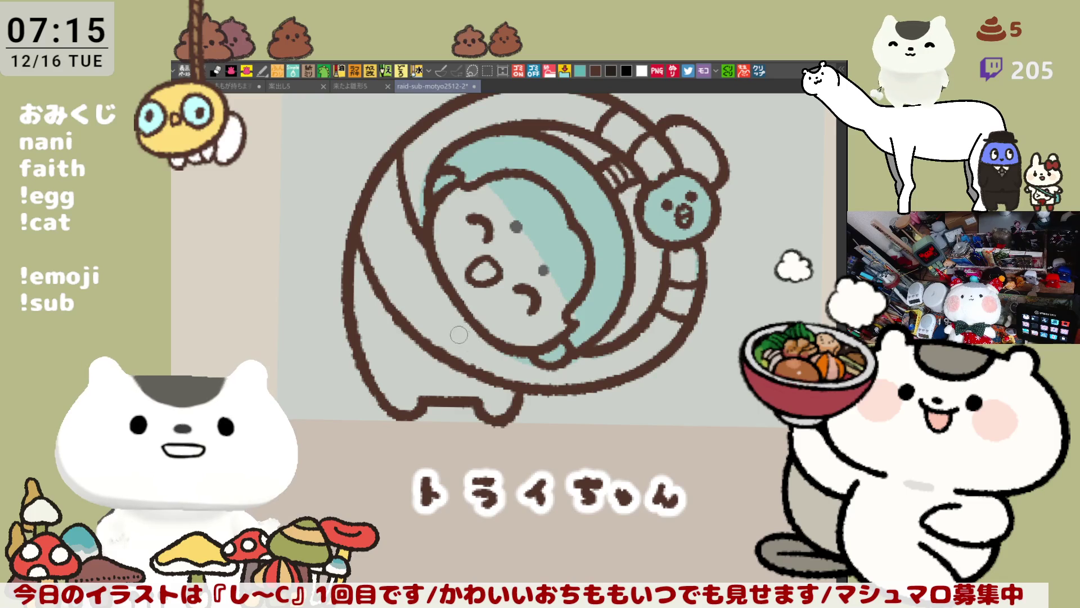
{"action": "key", "text": "ctrl+z"}
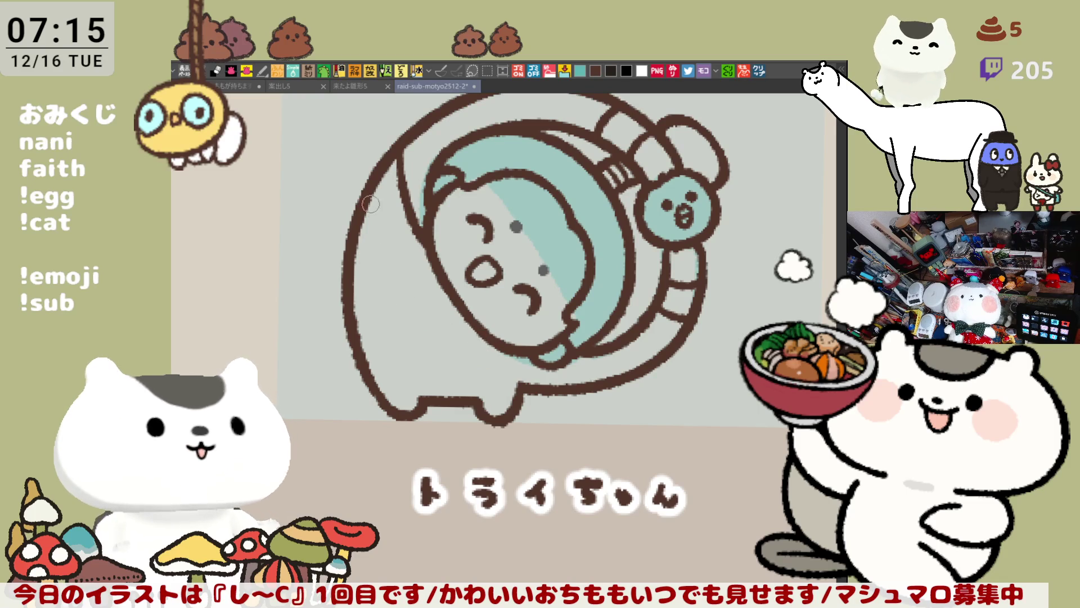
{"action": "mouse_move", "coordinate": [365, 198]}
{"action": "left_mouse_down"}
{"action": "mouse_move", "coordinate": [428, 338]}
{"action": "mouse_move", "coordinate": [529, 363]}
{"action": "mouse_move", "coordinate": [515, 388]}
{"action": "mouse_move", "coordinate": [526, 347]}
{"action": "mouse_move", "coordinate": [508, 328]}
{"action": "mouse_move", "coordinate": [516, 322]}
{"action": "left_mouse_up"}
- Undo the last stroke and zoom out to bring the ジョージ icon into view
{"action": "key", "text": "ctrl+z"}
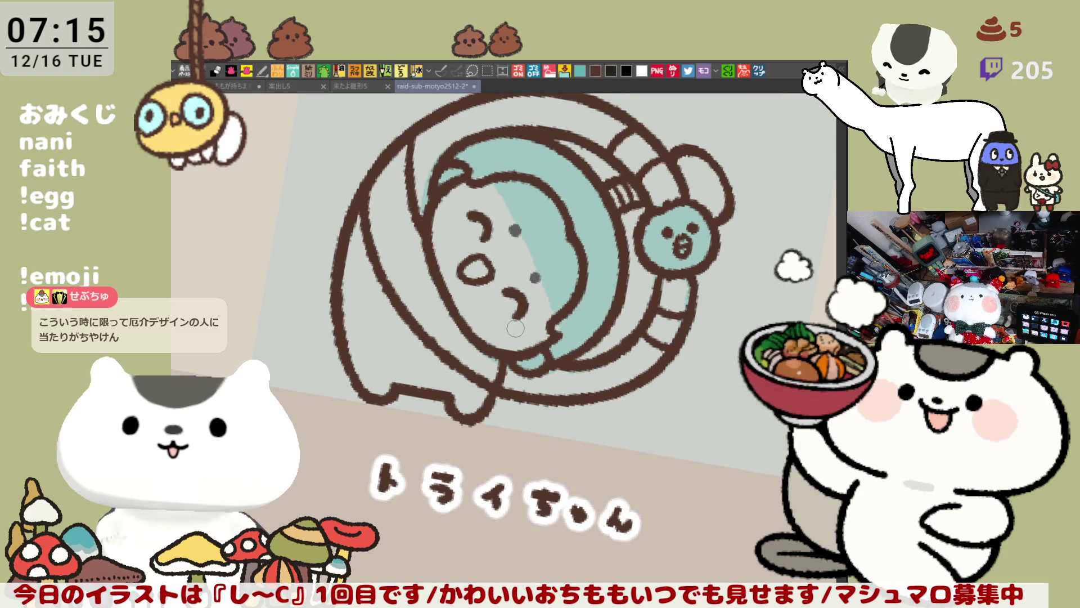
{"action": "scroll", "coordinate": [480, 382], "scroll_direction": "down", "scroll_amount": 3}
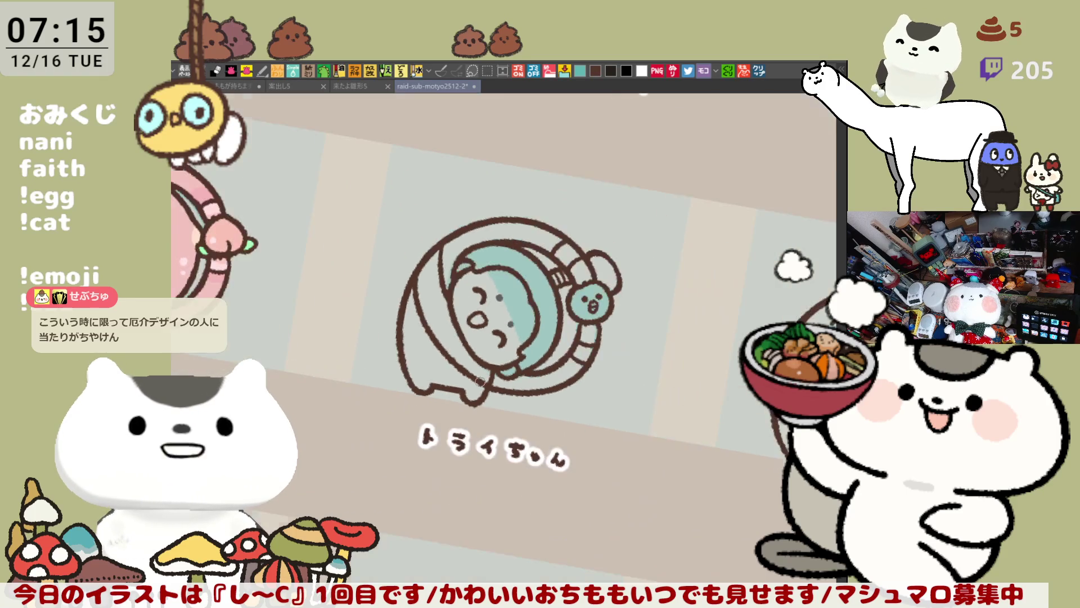
{"action": "scroll", "coordinate": [480, 382], "scroll_direction": "down", "scroll_amount": 5}
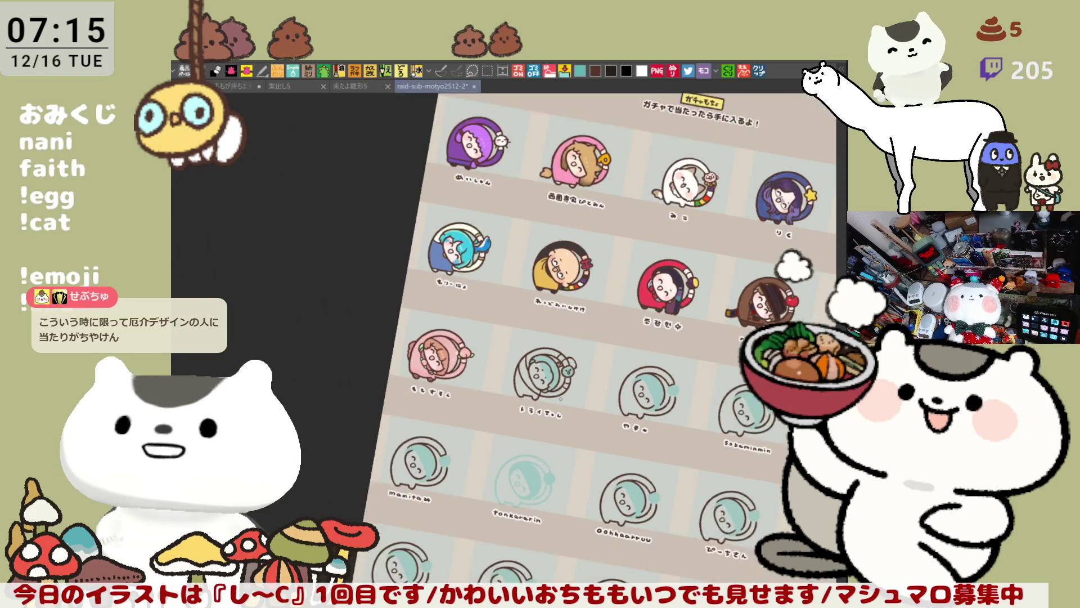
{"action": "left_click_drag", "start_coordinate": [637, 246], "coordinate": [513, 444]}
{"action": "scroll", "coordinate": [486, 484], "scroll_direction": "down", "scroll_amount": 5}
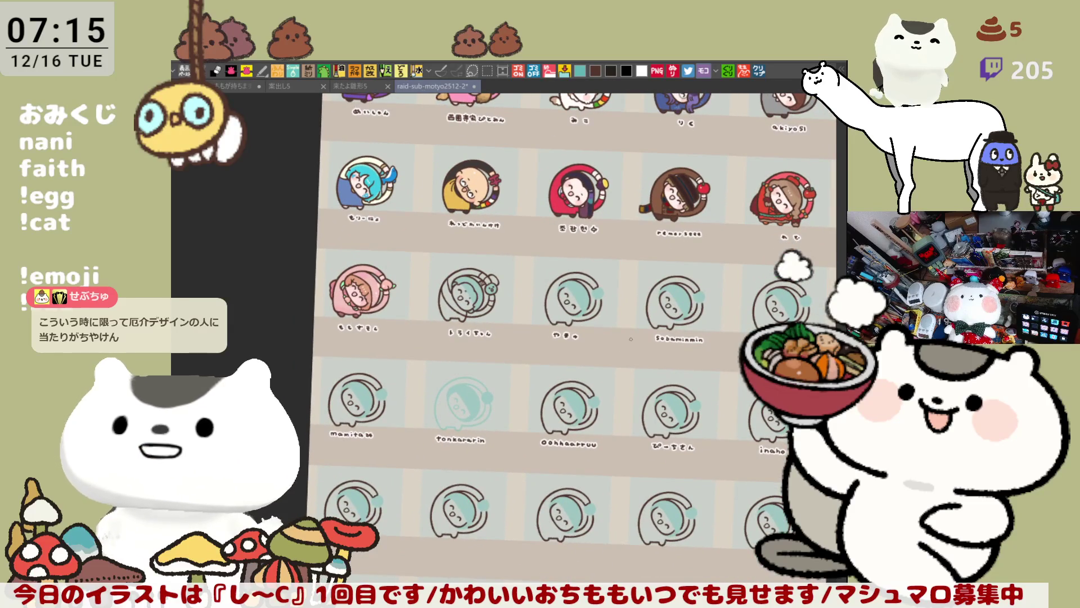
{"action": "scroll", "coordinate": [603, 373], "scroll_direction": "up", "scroll_amount": 3}
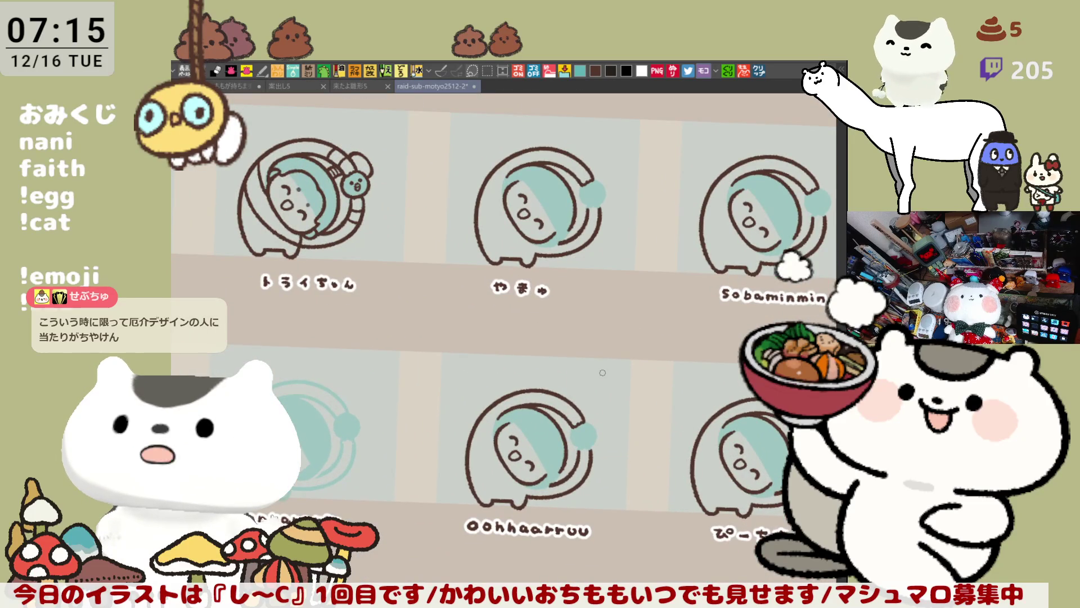
{"action": "left_click_drag", "start_coordinate": [694, 308], "coordinate": [566, 307]}
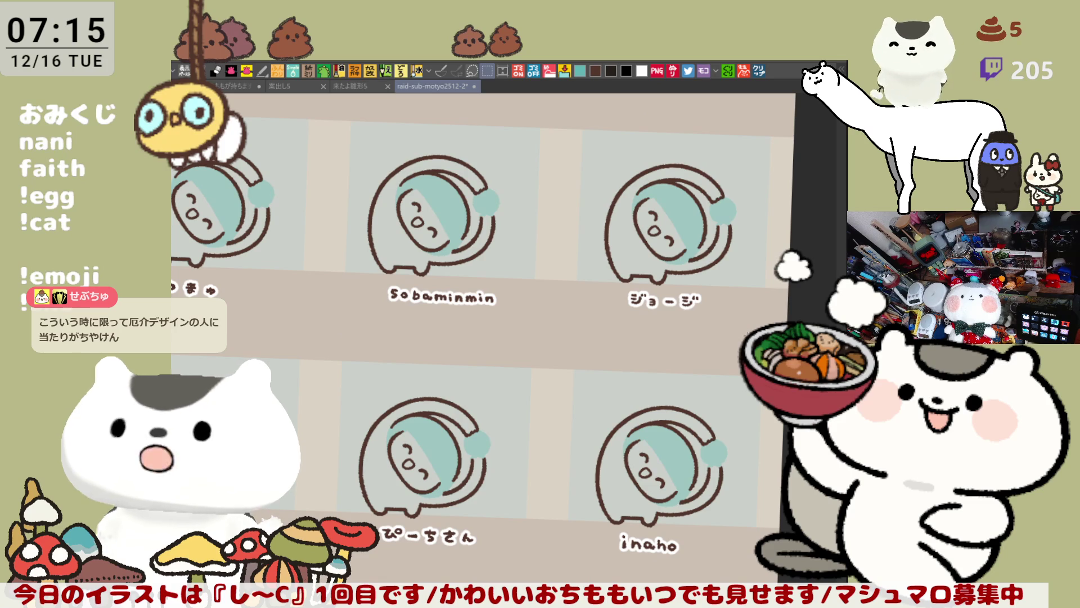
- Select the ジョージ icon, fade its line art to light teal, and deselect
{"action": "left_click_drag", "start_coordinate": [761, 358], "coordinate": [573, 113]}
{"action": "key", "text": "Delete"}
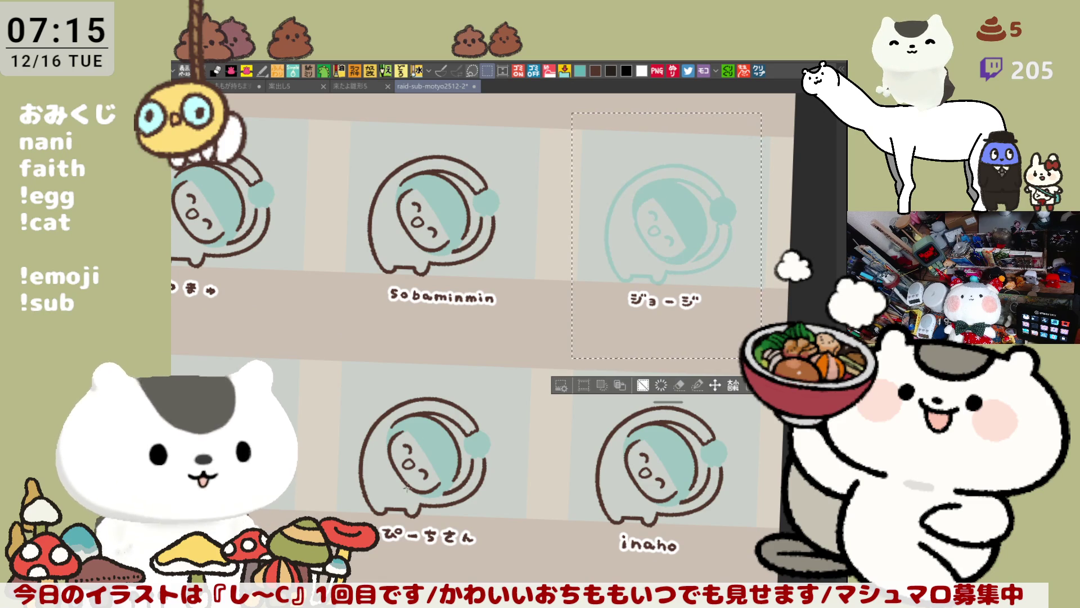
{"action": "key", "text": "ctrl+d"}
- Zoom back in on トライちゃん's face
{"action": "scroll", "coordinate": [627, 306], "scroll_direction": "left", "scroll_amount": 5}
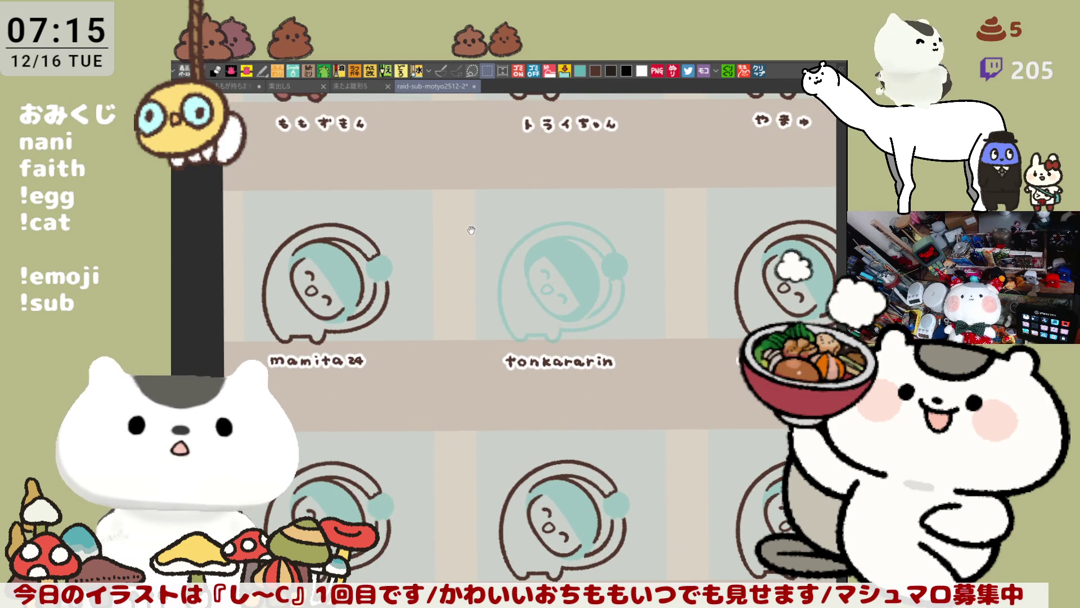
{"action": "scroll", "coordinate": [471, 230], "scroll_direction": "up", "scroll_amount": 6}
{"action": "scroll", "coordinate": [488, 411], "scroll_direction": "up", "scroll_amount": 3}
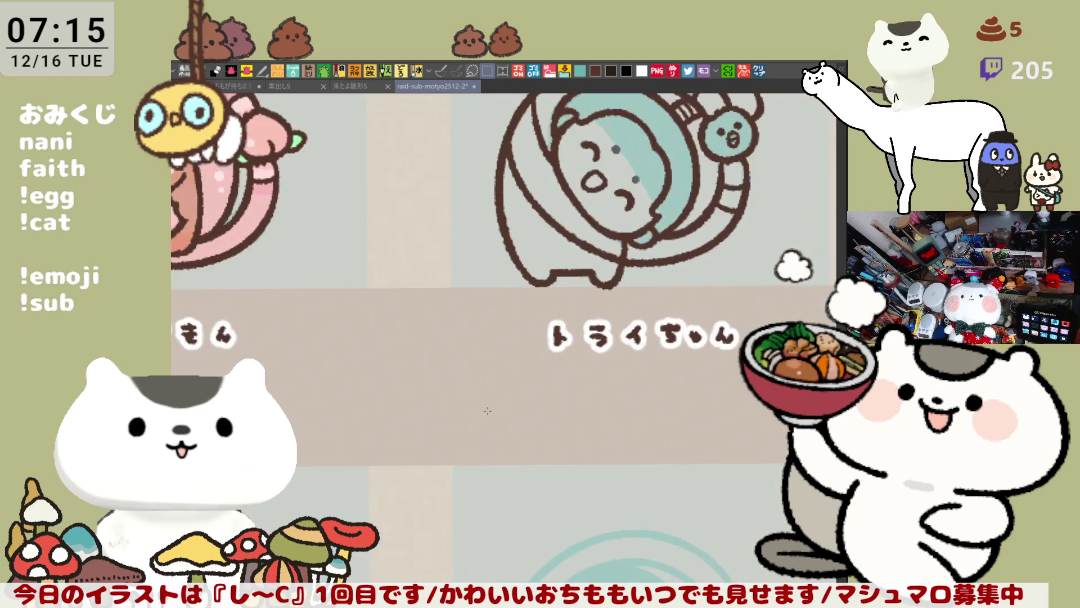
{"action": "scroll", "coordinate": [488, 411], "scroll_direction": "up", "scroll_amount": 3}
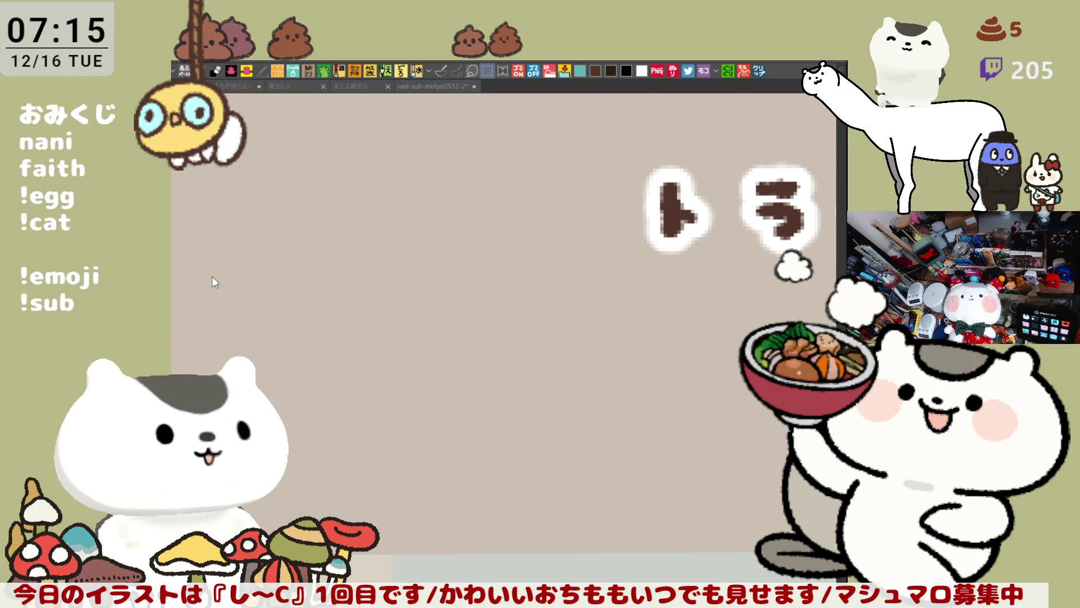
{"action": "scroll", "coordinate": [503, 281], "scroll_direction": "down", "scroll_amount": 3}
{"action": "scroll", "coordinate": [503, 281], "scroll_direction": "up", "scroll_amount": 5}
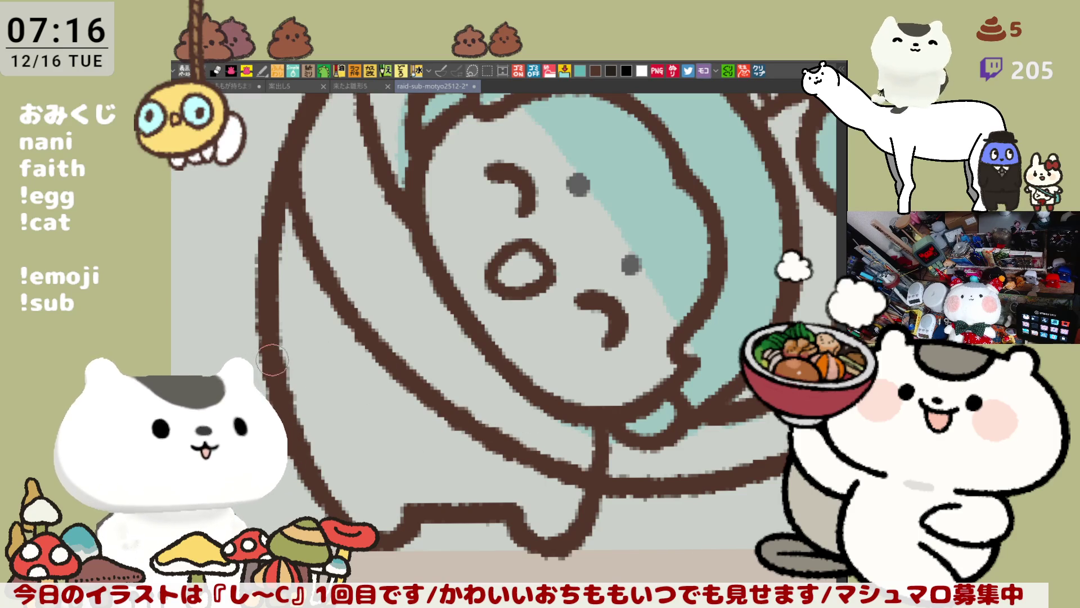
- Draw a brown horizontal line across the suit just below the face
{"action": "left_click_drag", "start_coordinate": [281, 345], "coordinate": [433, 396]}
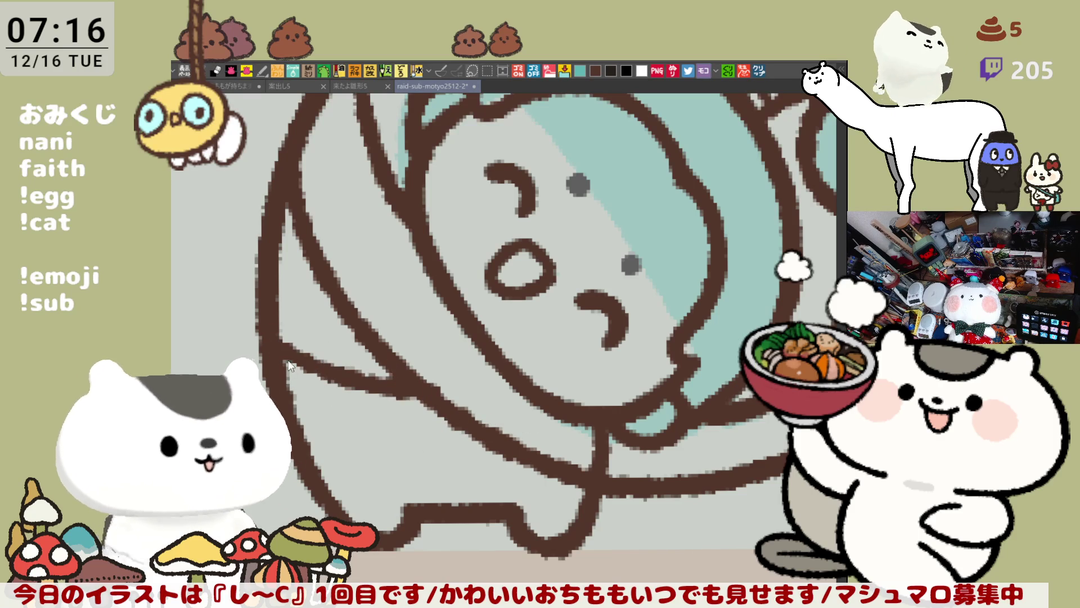
{"action": "key", "text": "ctrl+z"}
{"action": "key", "text": "ctrl+y"}
{"action": "key", "text": "ctrl+z"}
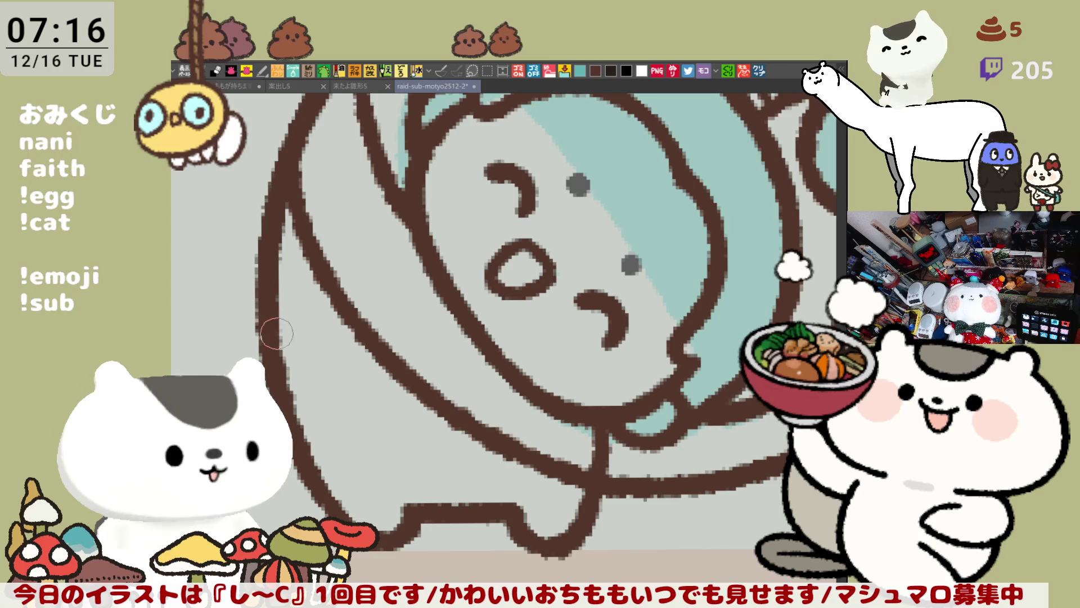
{"action": "left_click_drag", "start_coordinate": [282, 345], "coordinate": [401, 390]}
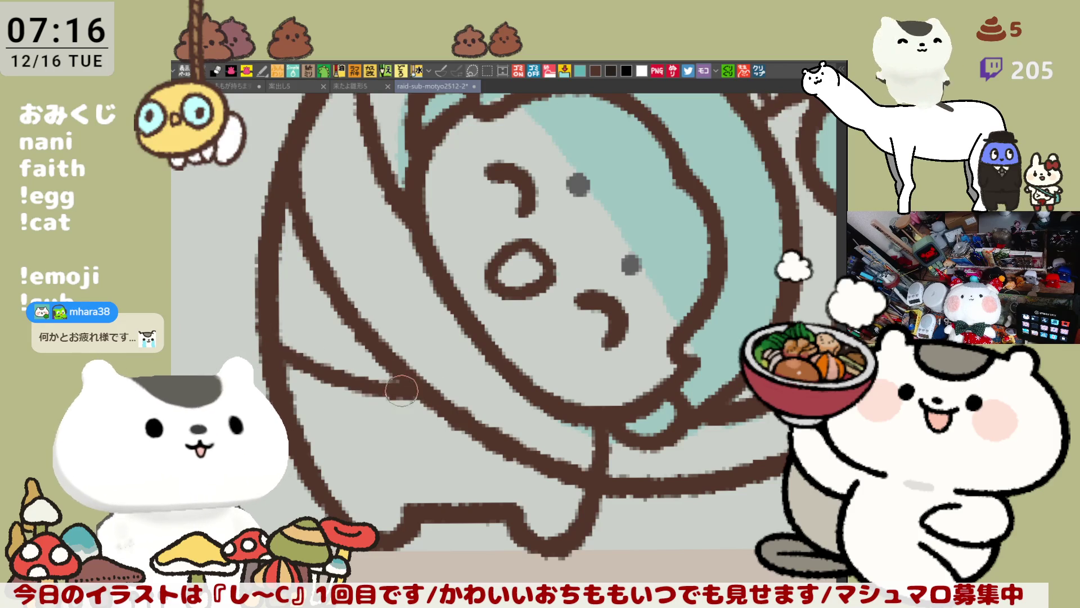
{"action": "key", "text": "ctrl+z"}
{"action": "key", "text": "ctrl+y"}
{"action": "key", "text": "ctrl+z"}
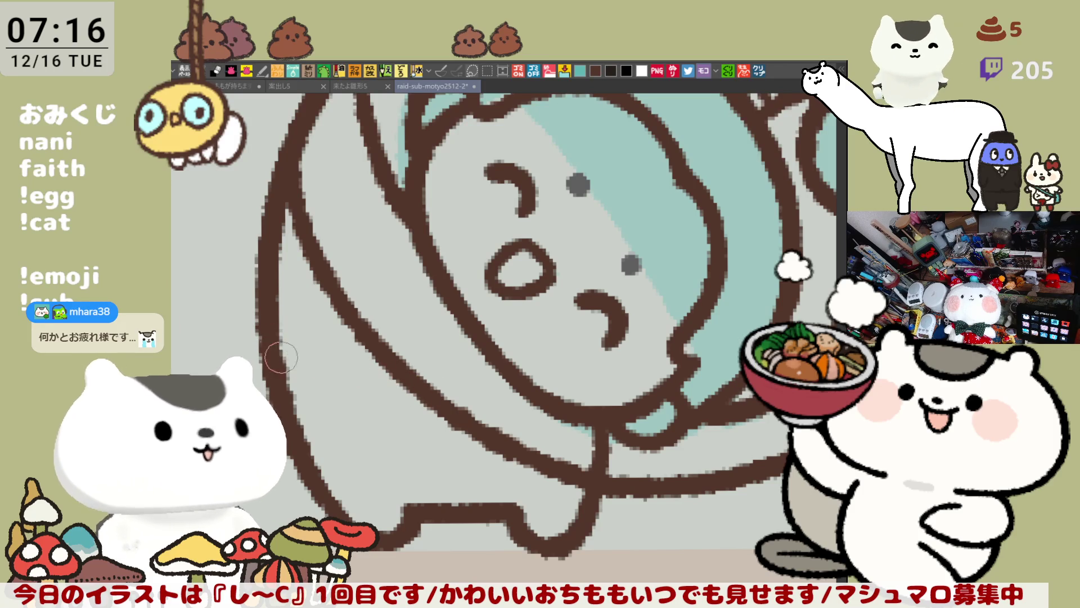
{"action": "left_click_drag", "start_coordinate": [282, 360], "coordinate": [400, 369]}
{"action": "key", "text": "ctrl+z"}
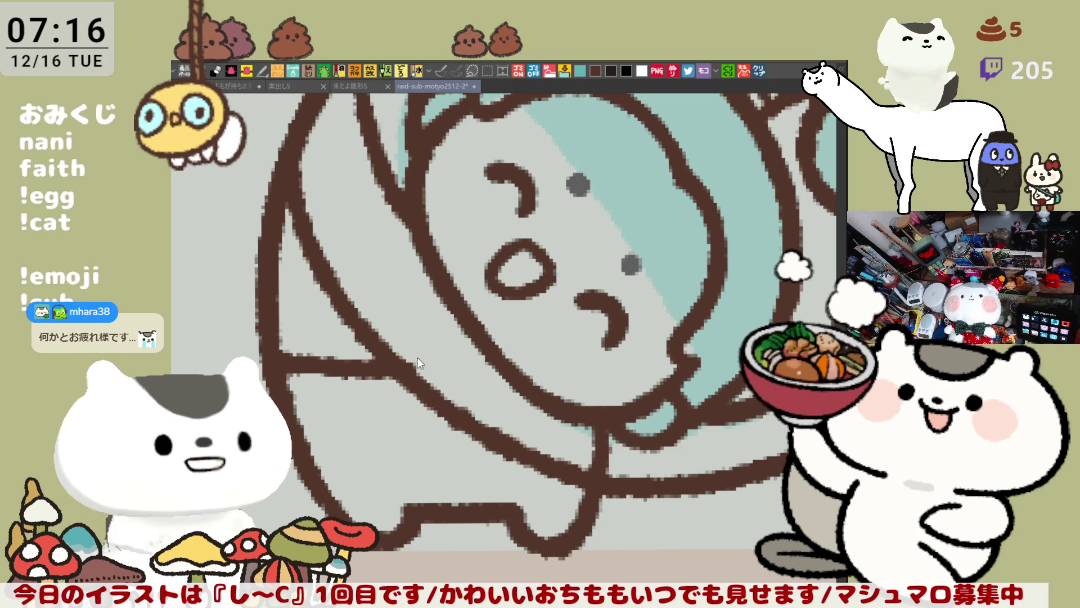
{"action": "left_click_drag", "start_coordinate": [289, 371], "coordinate": [394, 366]}
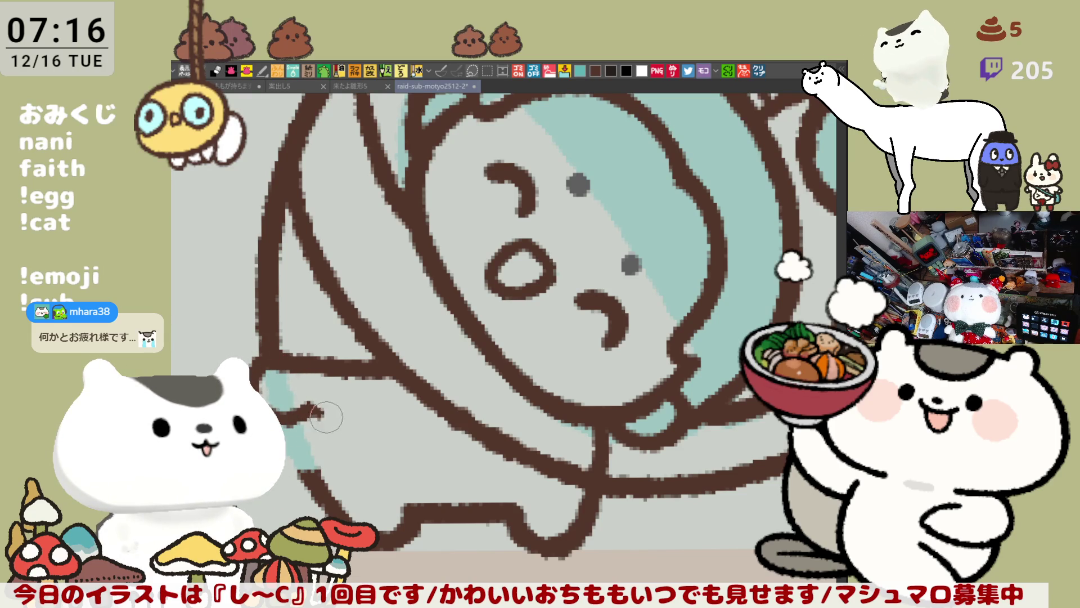
- Add two more brown stripes across the lower suit, then zoom out
{"action": "mouse_move", "coordinate": [338, 417]}
{"action": "left_mouse_down"}
{"action": "mouse_move", "coordinate": [284, 412]}
{"action": "mouse_move", "coordinate": [383, 406]}
{"action": "mouse_move", "coordinate": [439, 414]}
{"action": "mouse_move", "coordinate": [371, 411]}
{"action": "mouse_move", "coordinate": [432, 429]}
{"action": "left_mouse_up"}
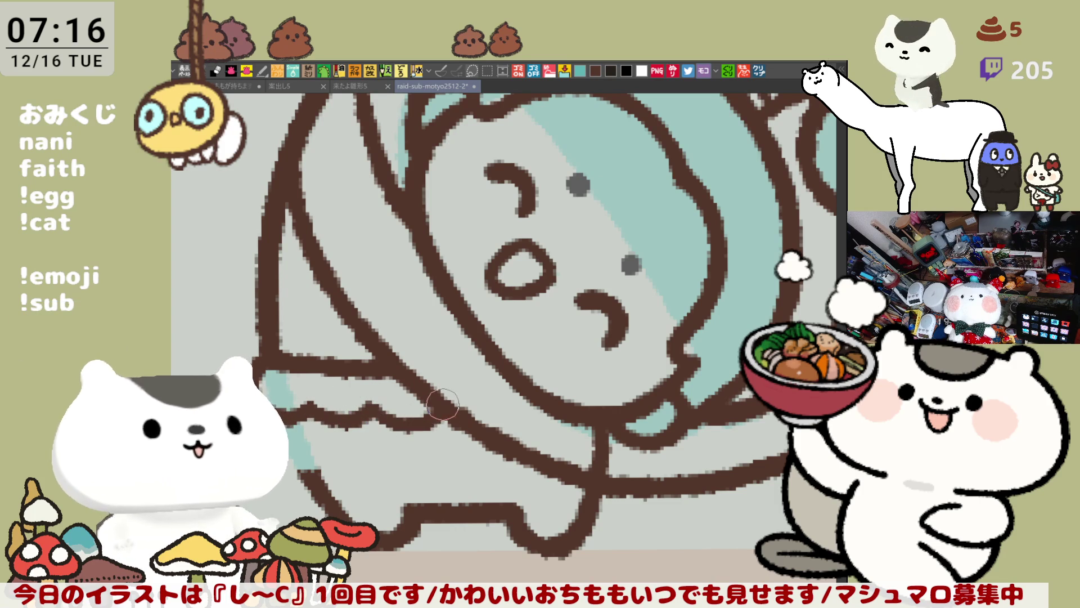
{"action": "key", "text": "ctrl+z"}
{"action": "left_click_drag", "start_coordinate": [361, 414], "coordinate": [448, 413]}
{"action": "key", "text": "ctrl+z"}
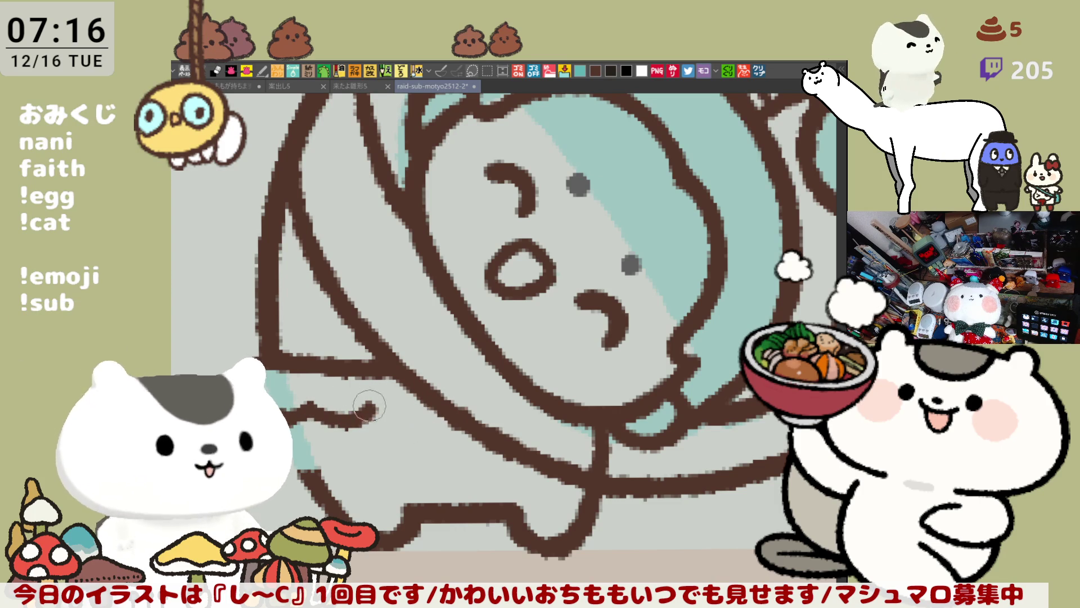
{"action": "left_click_drag", "start_coordinate": [363, 408], "coordinate": [447, 416]}
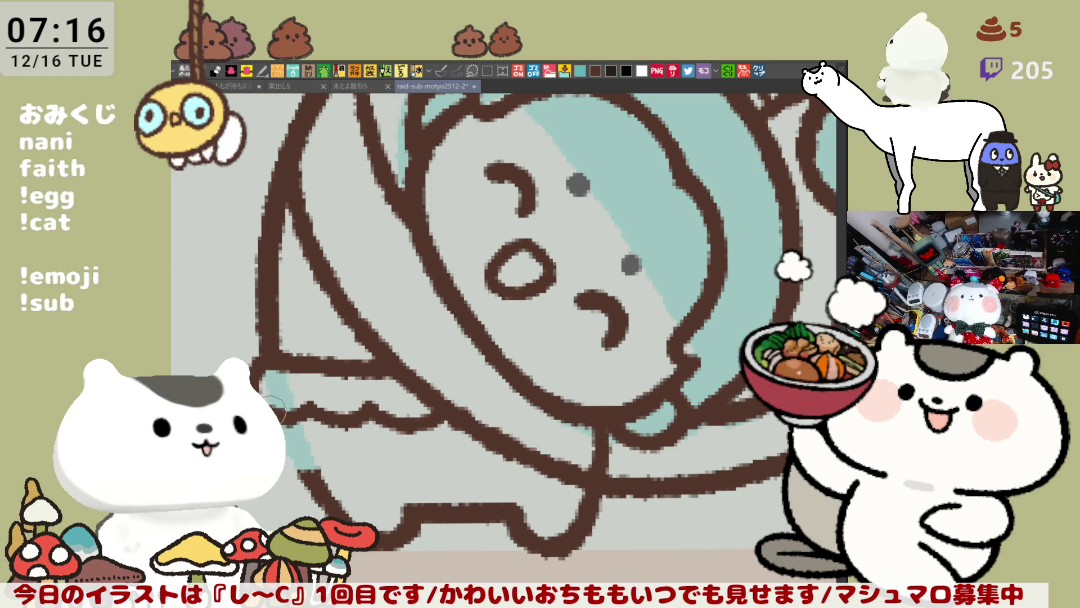
{"action": "left_click_drag", "start_coordinate": [317, 465], "coordinate": [367, 463]}
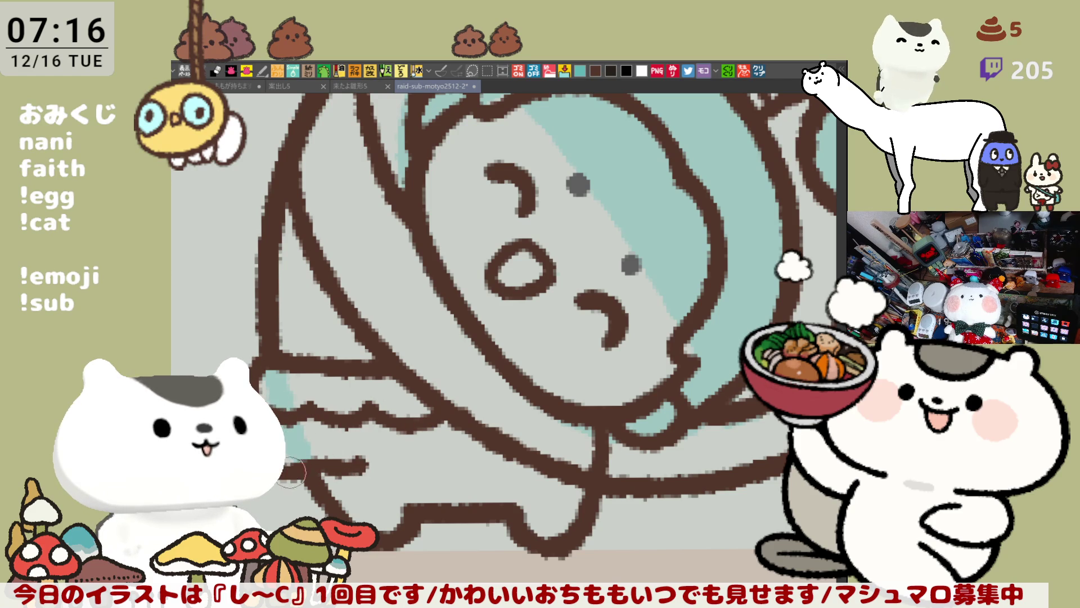
{"action": "mouse_move", "coordinate": [341, 465]}
{"action": "left_mouse_down"}
{"action": "mouse_move", "coordinate": [523, 463]}
{"action": "mouse_move", "coordinate": [501, 458]}
{"action": "mouse_move", "coordinate": [546, 472]}
{"action": "left_mouse_up"}
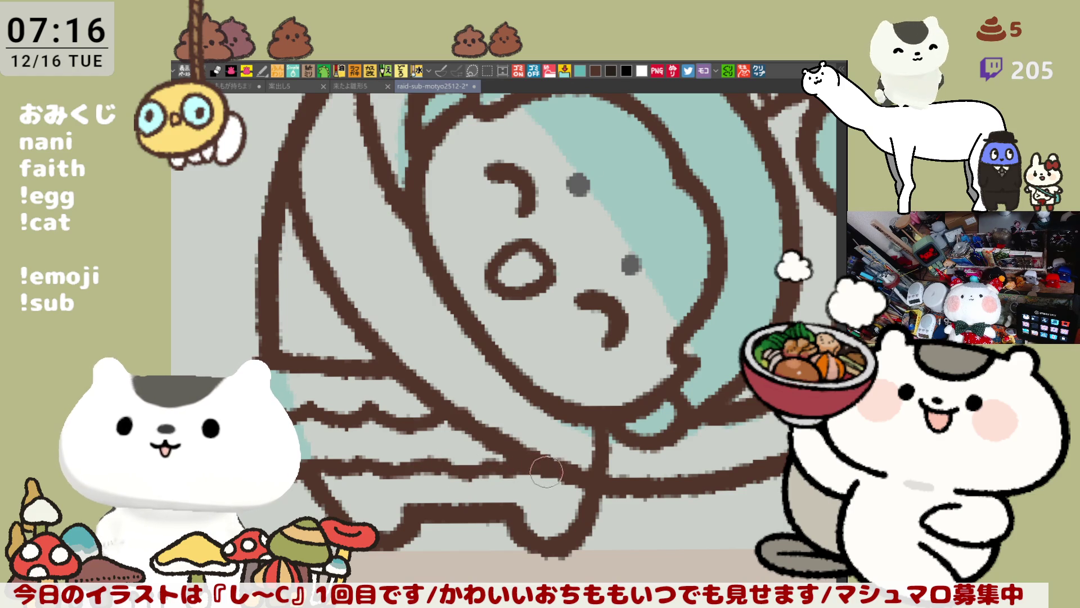
{"action": "scroll", "coordinate": [534, 472], "scroll_direction": "down", "scroll_amount": 5}
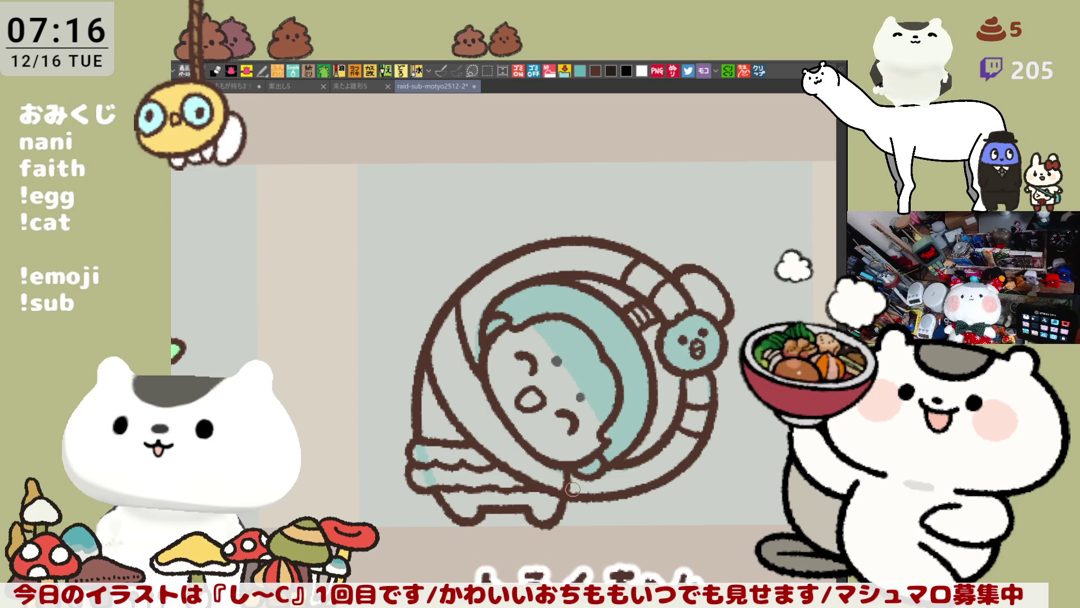
- Zoom in and erase the thin stray line left of the face
{"action": "scroll", "coordinate": [572, 489], "scroll_direction": "up", "scroll_amount": 5}
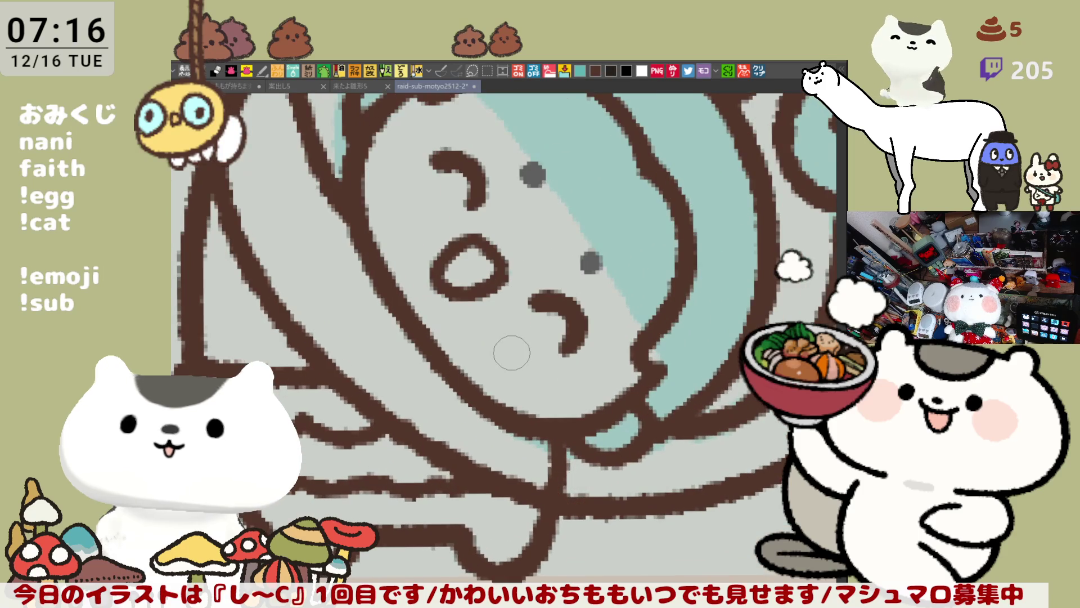
{"action": "left_click_drag", "start_coordinate": [475, 215], "coordinate": [609, 426]}
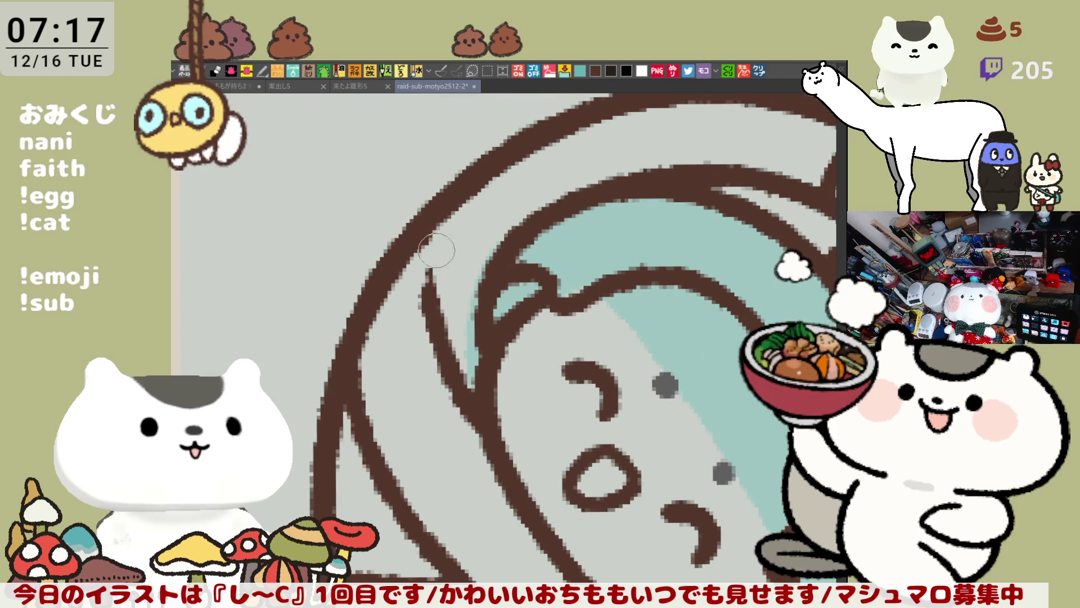
{"action": "mouse_move", "coordinate": [407, 317]}
{"action": "left_mouse_down"}
{"action": "mouse_move", "coordinate": [435, 415]}
{"action": "mouse_move", "coordinate": [455, 364]}
{"action": "mouse_move", "coordinate": [473, 440]}
{"action": "mouse_move", "coordinate": [470, 357]}
{"action": "mouse_move", "coordinate": [463, 441]}
{"action": "left_mouse_up"}
- Draw a thick brown hair-strand stroke into the face outline, then recentre the character
{"action": "left_click_drag", "start_coordinate": [419, 256], "coordinate": [486, 388]}
{"action": "key", "text": "ctrl+z"}
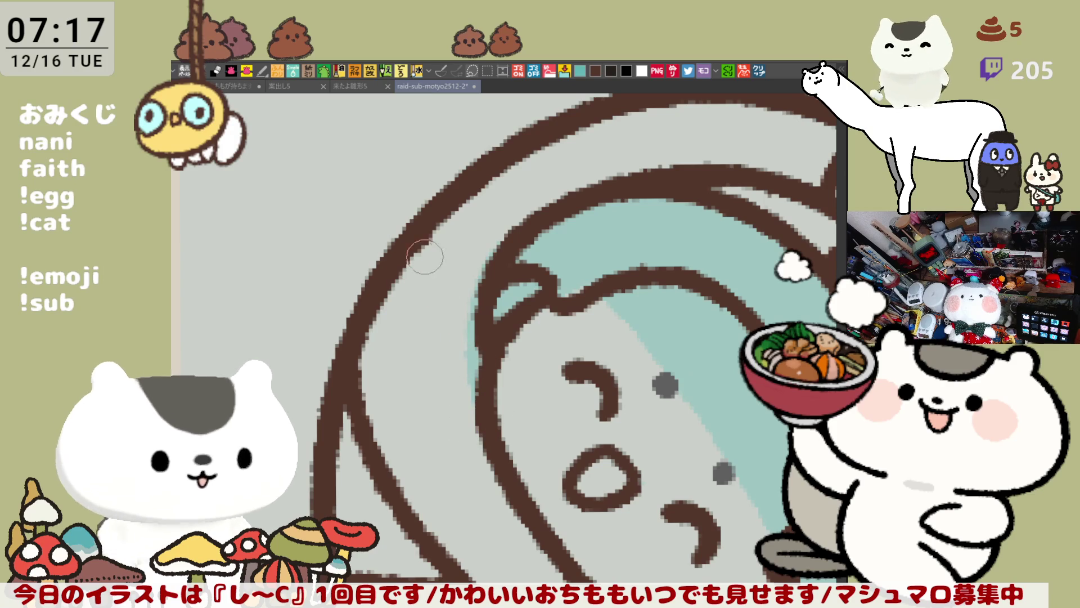
{"action": "left_click_drag", "start_coordinate": [427, 251], "coordinate": [487, 391]}
{"action": "key", "text": "ctrl+z"}
{"action": "left_click_drag", "start_coordinate": [421, 256], "coordinate": [487, 388]}
{"action": "key", "text": "ctrl+z"}
{"action": "left_click_drag", "start_coordinate": [470, 343], "coordinate": [404, 270]}
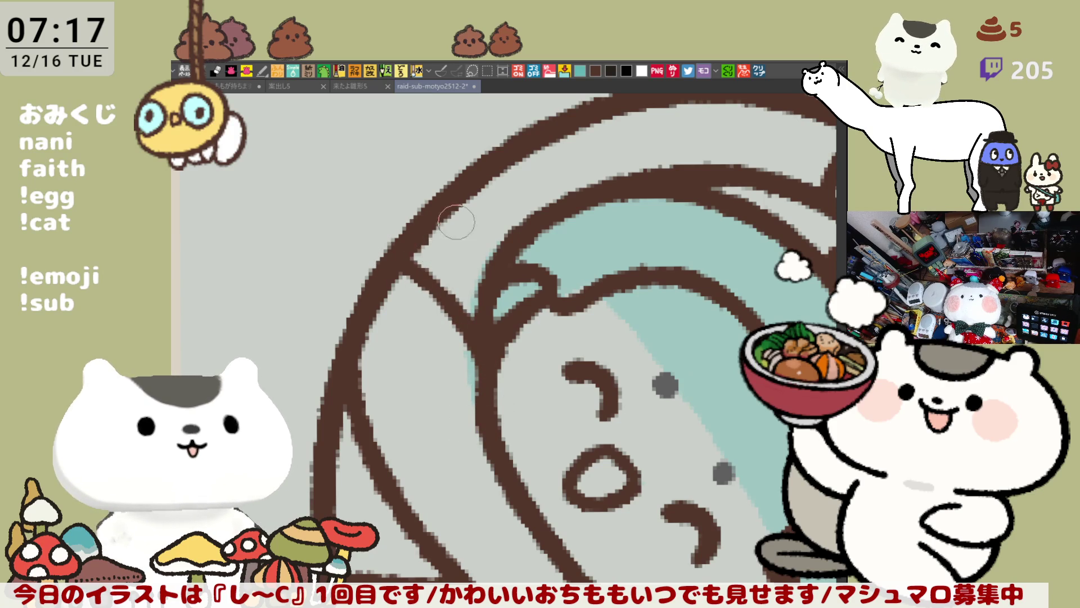
{"action": "scroll", "coordinate": [460, 230], "scroll_direction": "down", "scroll_amount": 5}
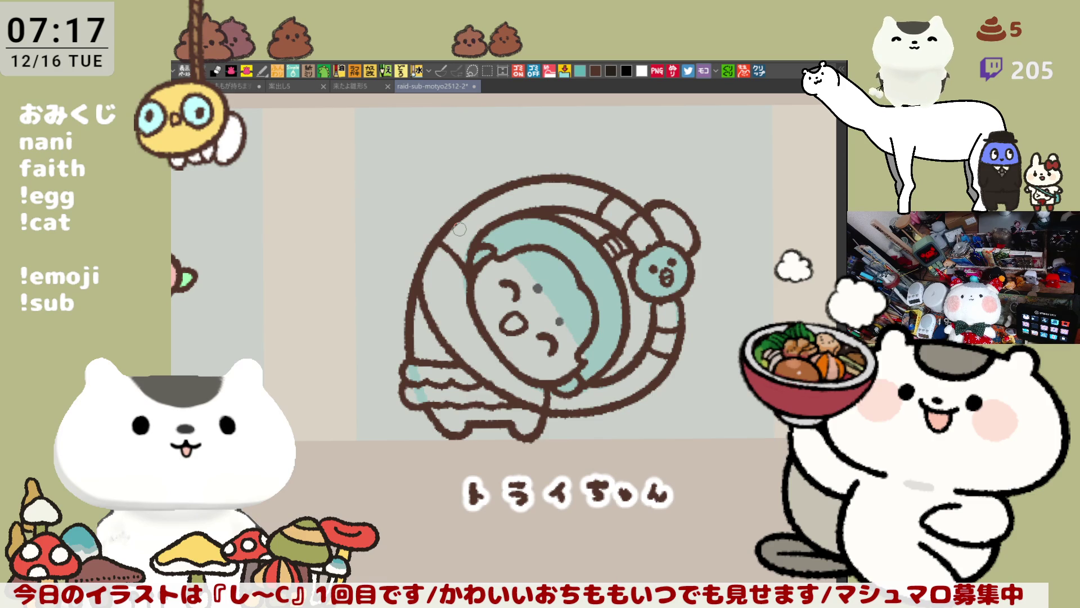
{"action": "scroll", "coordinate": [460, 229], "scroll_direction": "up", "scroll_amount": 3}
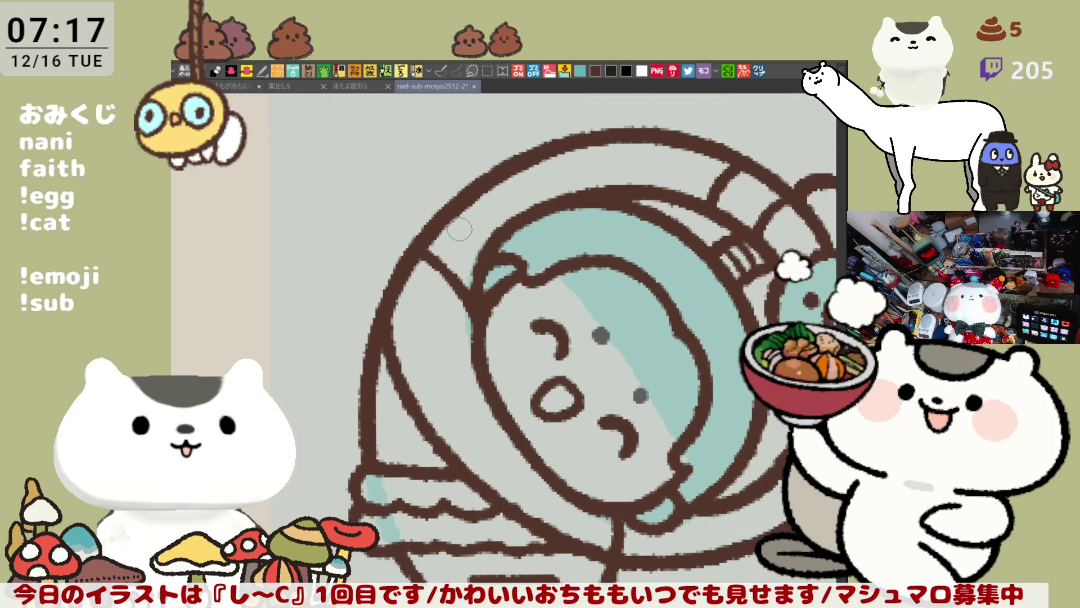
{"action": "left_click_drag", "start_coordinate": [657, 309], "coordinate": [444, 305]}
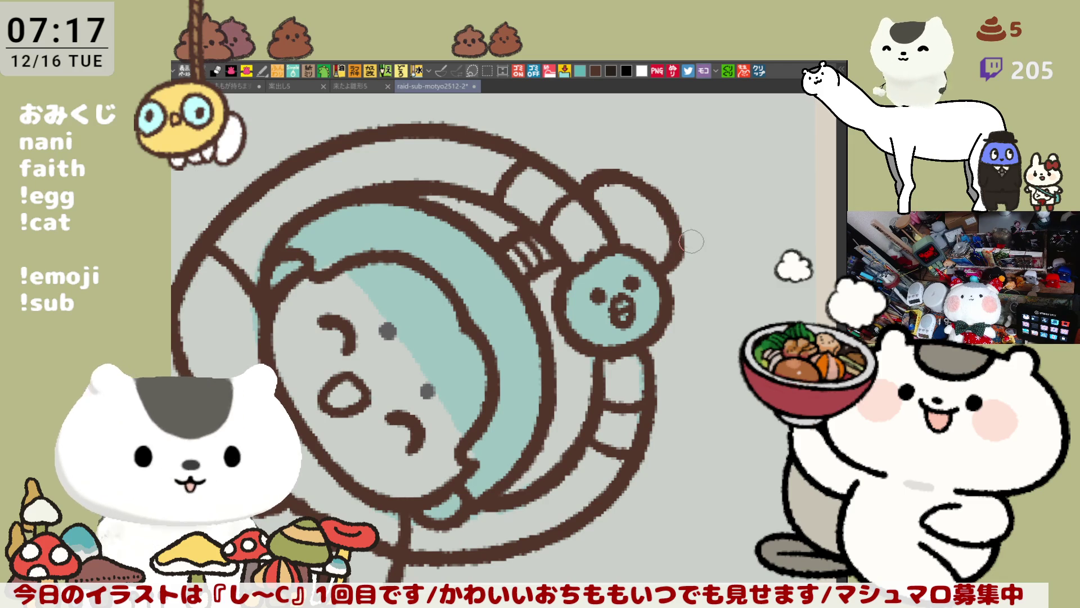
{"action": "left_click_drag", "start_coordinate": [613, 339], "coordinate": [707, 269]}
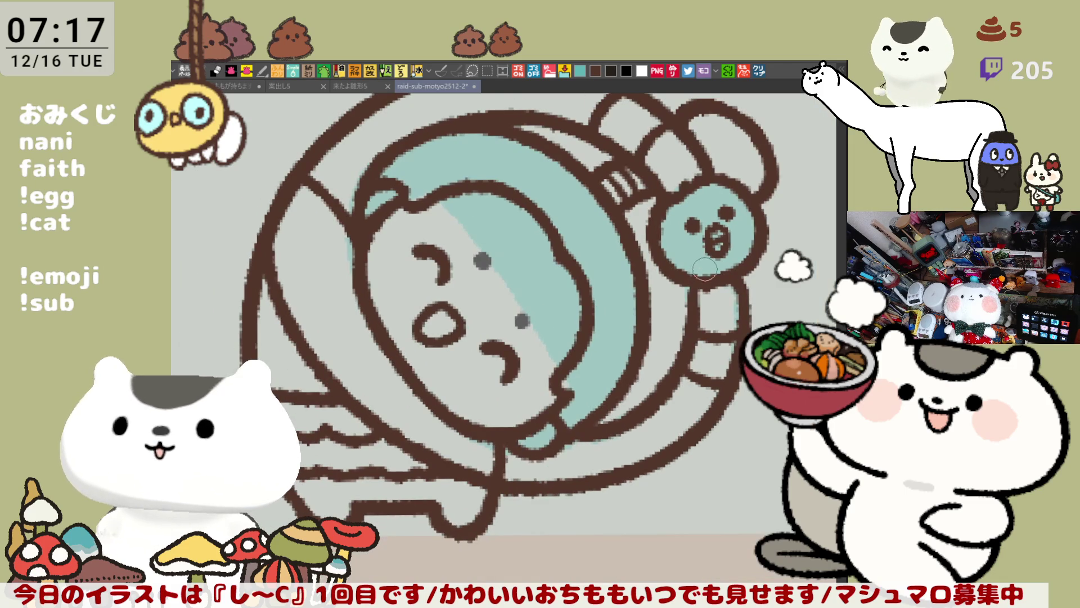
{"action": "left_click_drag", "start_coordinate": [719, 353], "coordinate": [697, 398]}
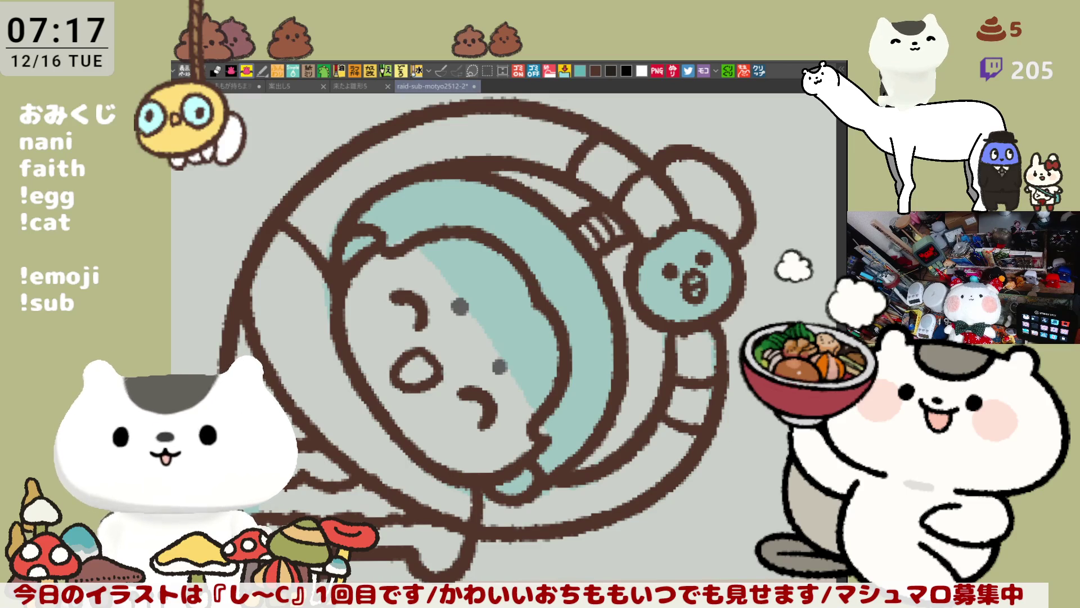
- Fill トライちゃん's curled body dark brown and the face area white
{"action": "key", "text": "ctrl+minus"}
{"action": "key", "text": "ctrl+minus"}
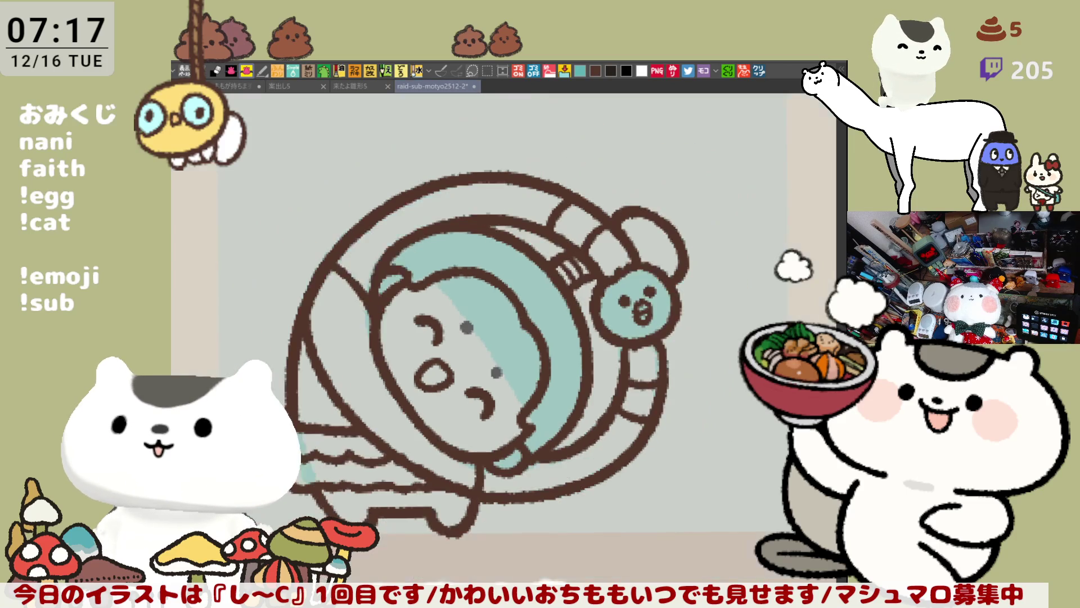
{"action": "key", "text": "alt+Delete"}
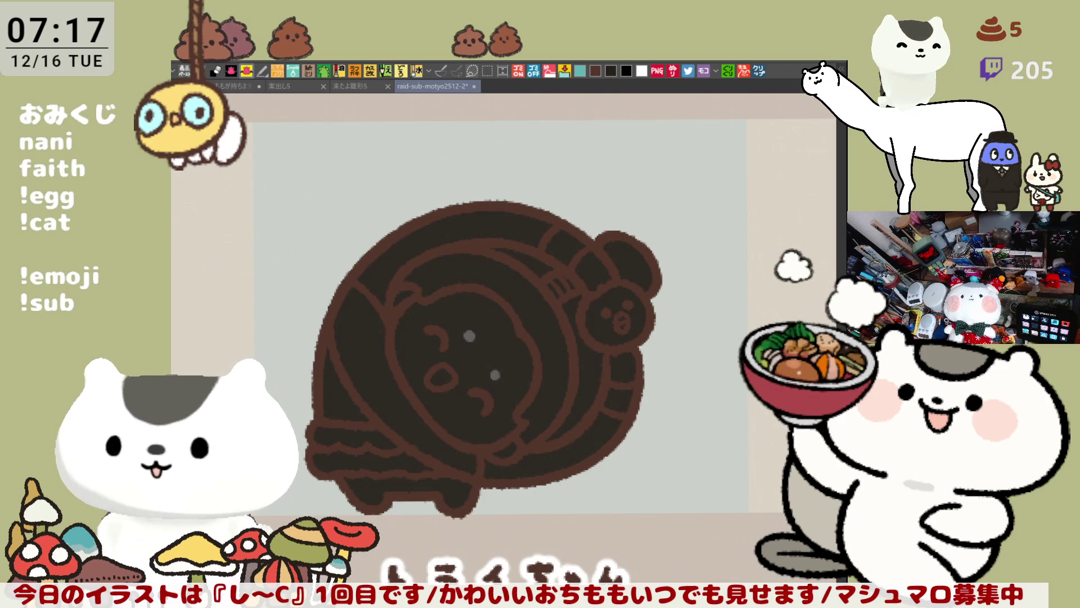
{"action": "left_click", "coordinate": [454, 305]}
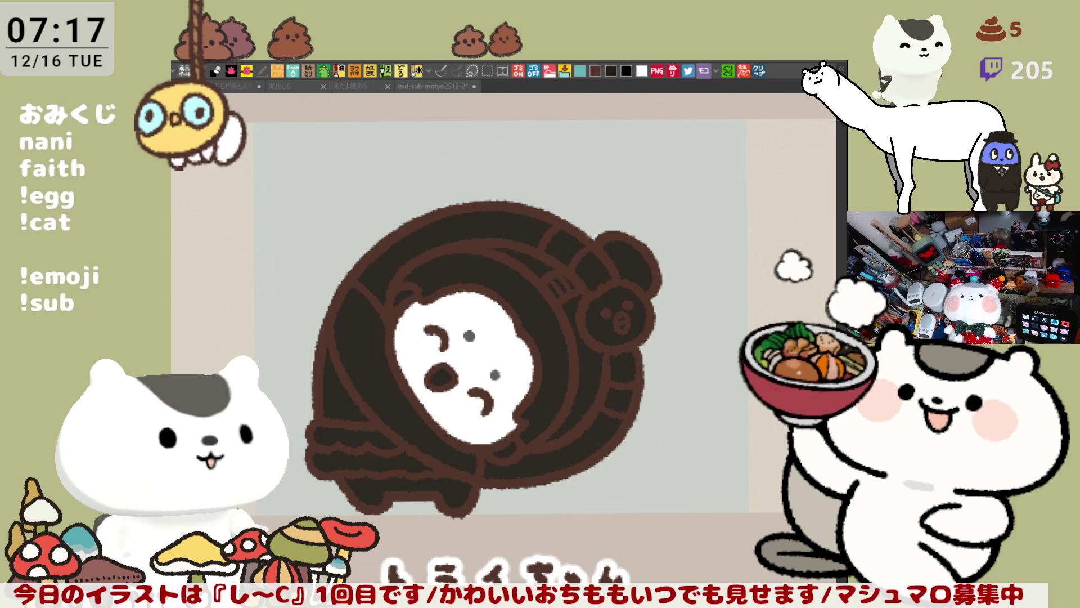
{"action": "left_click", "coordinate": [508, 312]}
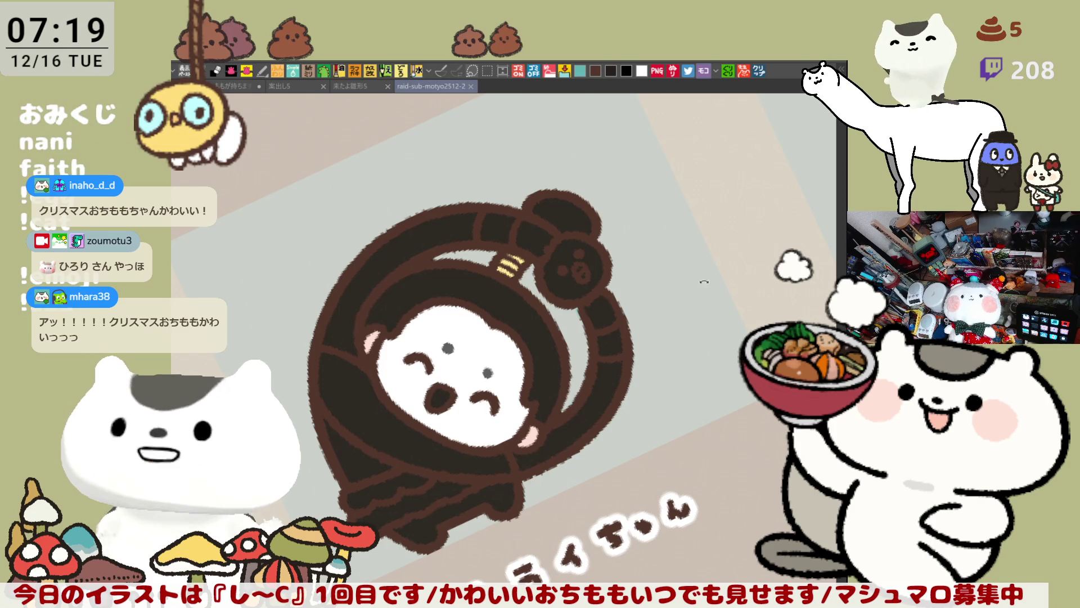
- Fill the small ball at the hand white and lighten the red inside the mouth
{"action": "left_click_drag", "start_coordinate": [704, 281], "coordinate": [711, 275]}
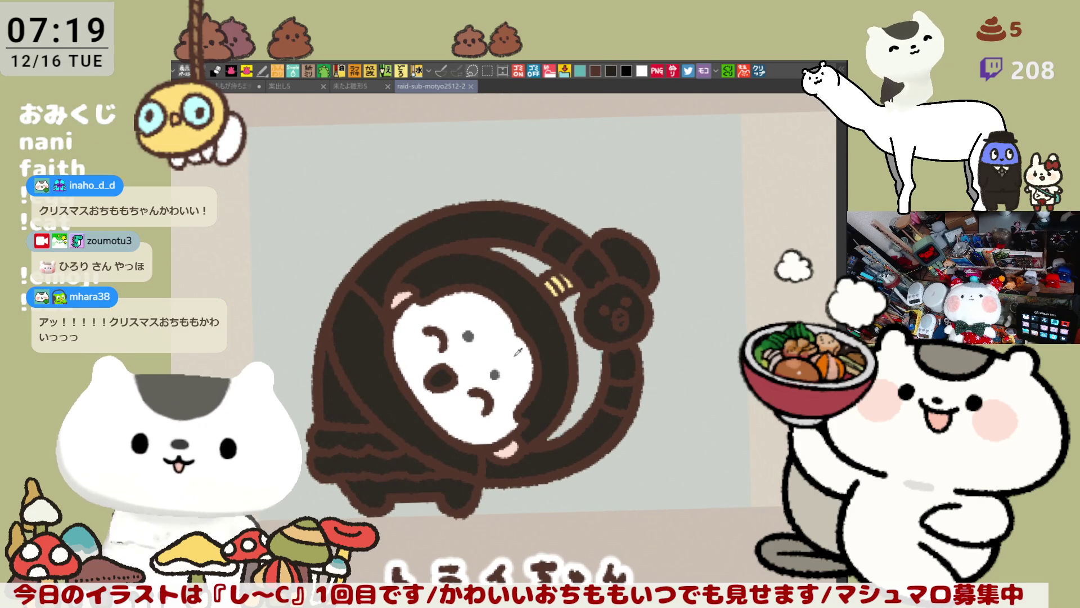
{"action": "left_click", "coordinate": [622, 291]}
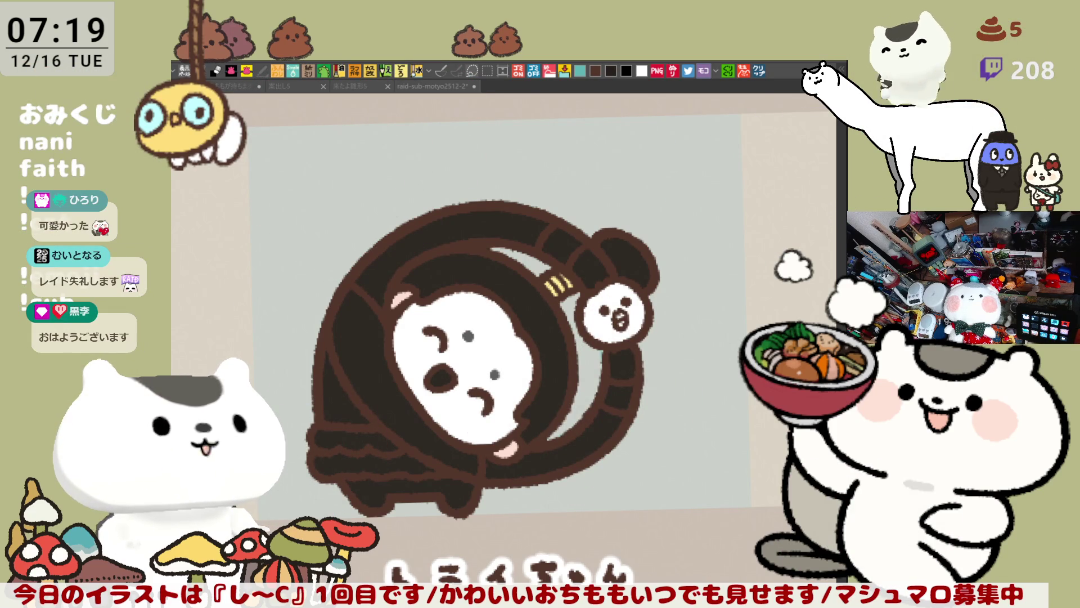
{"action": "left_click", "coordinate": [450, 359]}
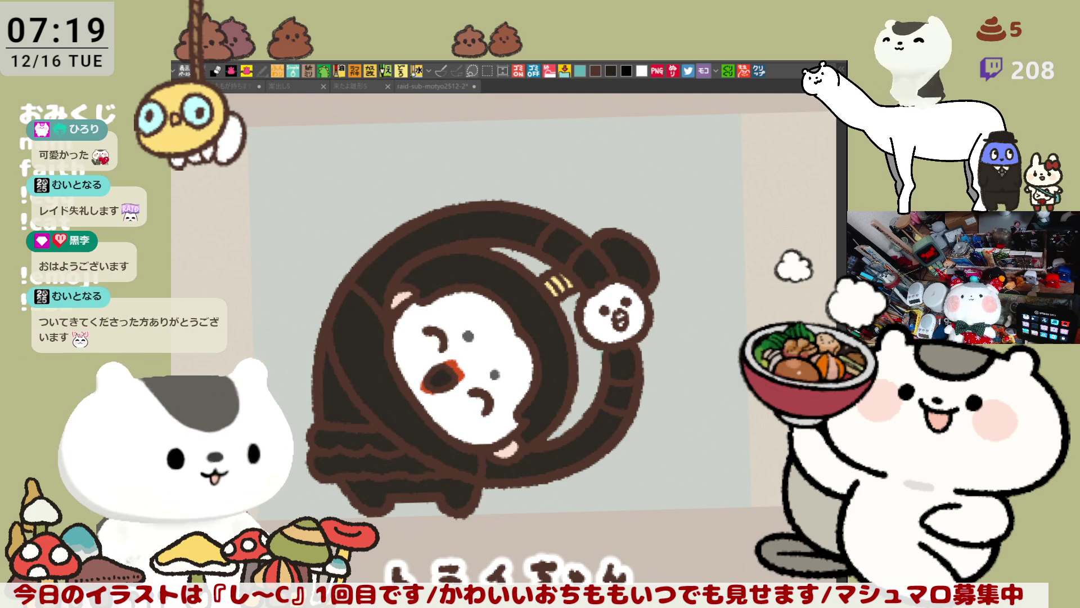
{"action": "mouse_move", "coordinate": [446, 371]}
{"action": "left_mouse_down"}
{"action": "mouse_move", "coordinate": [453, 378]}
{"action": "mouse_move", "coordinate": [439, 376]}
{"action": "left_mouse_up"}
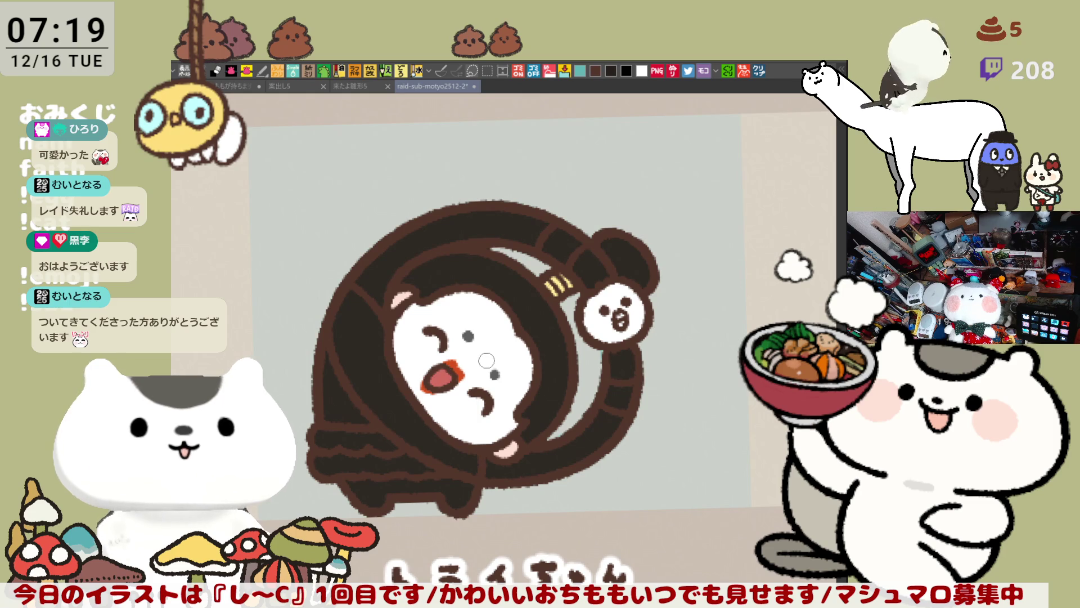
{"action": "left_click_drag", "start_coordinate": [565, 339], "coordinate": [451, 317]}
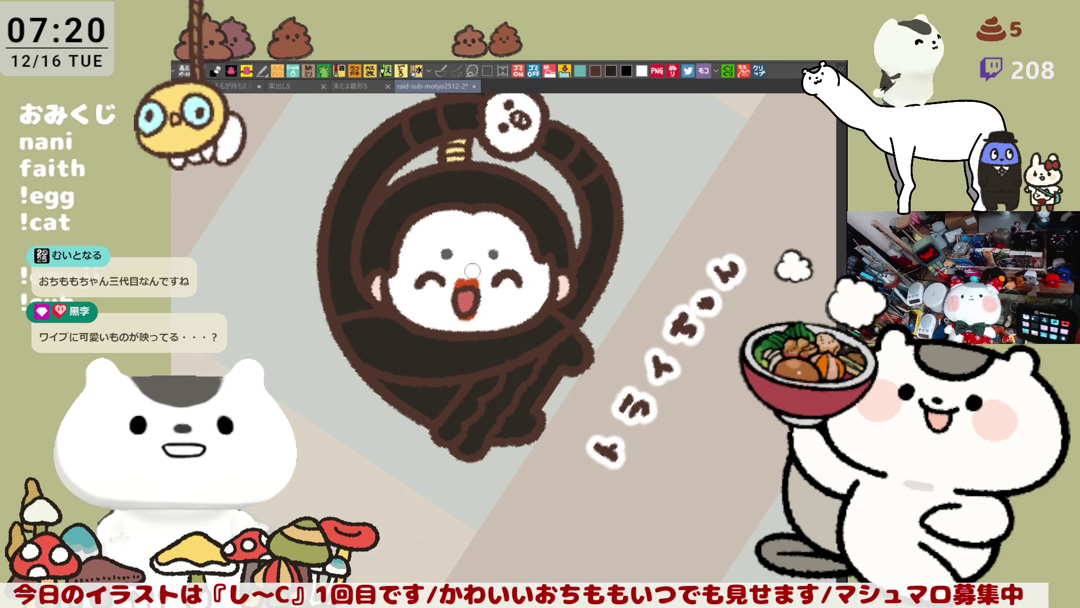
- Repaint the top edge of トライちゃん's red mouth with the brush
{"action": "left_click_drag", "start_coordinate": [472, 271], "coordinate": [457, 319]}
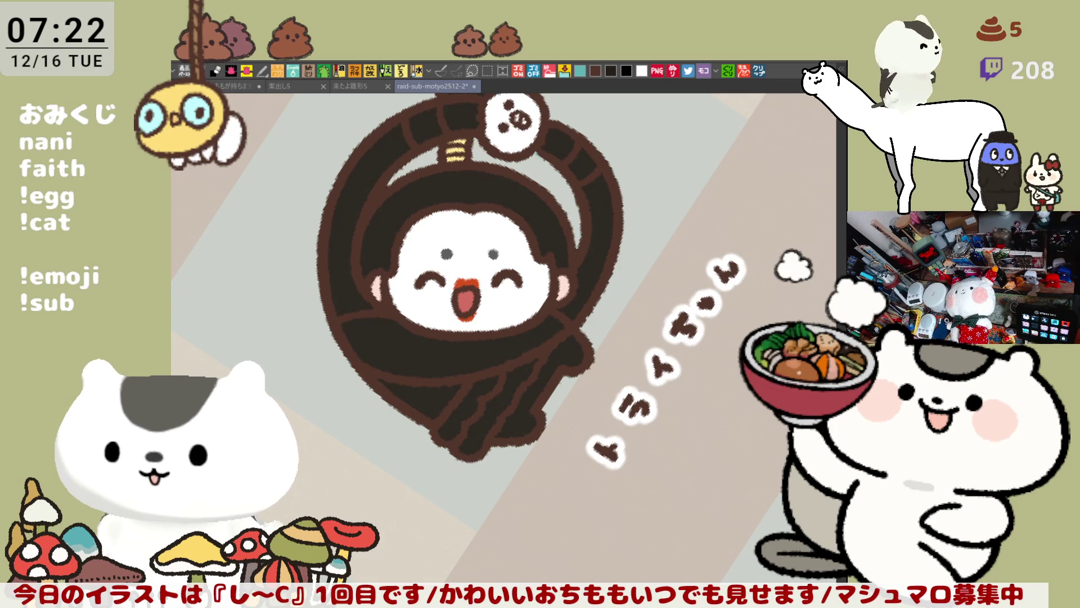
{"action": "left_click", "coordinate": [745, 71]}
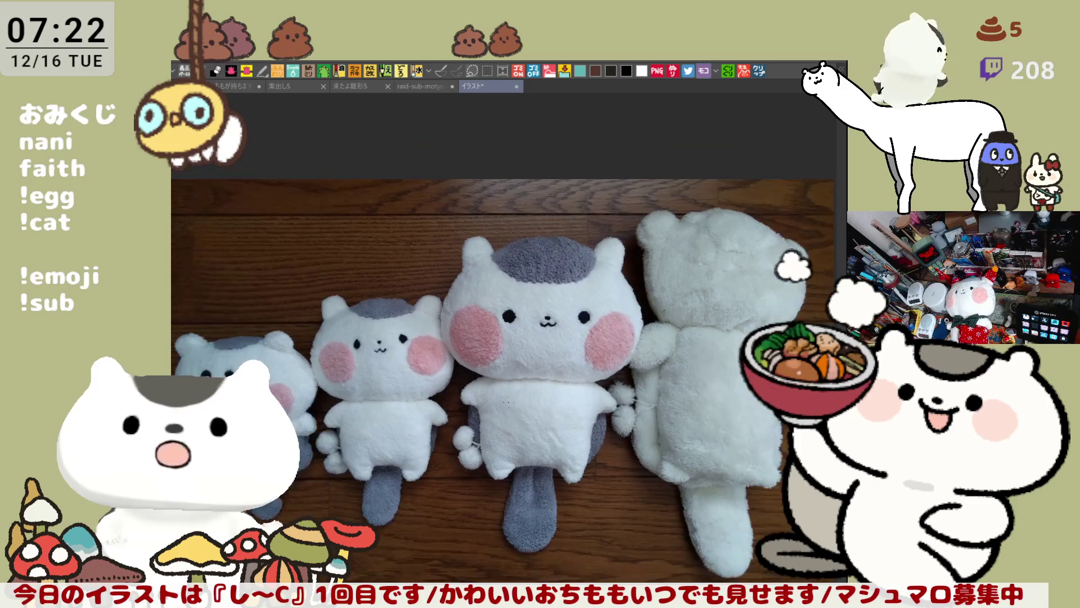
{"action": "key", "text": "ctrl+0"}
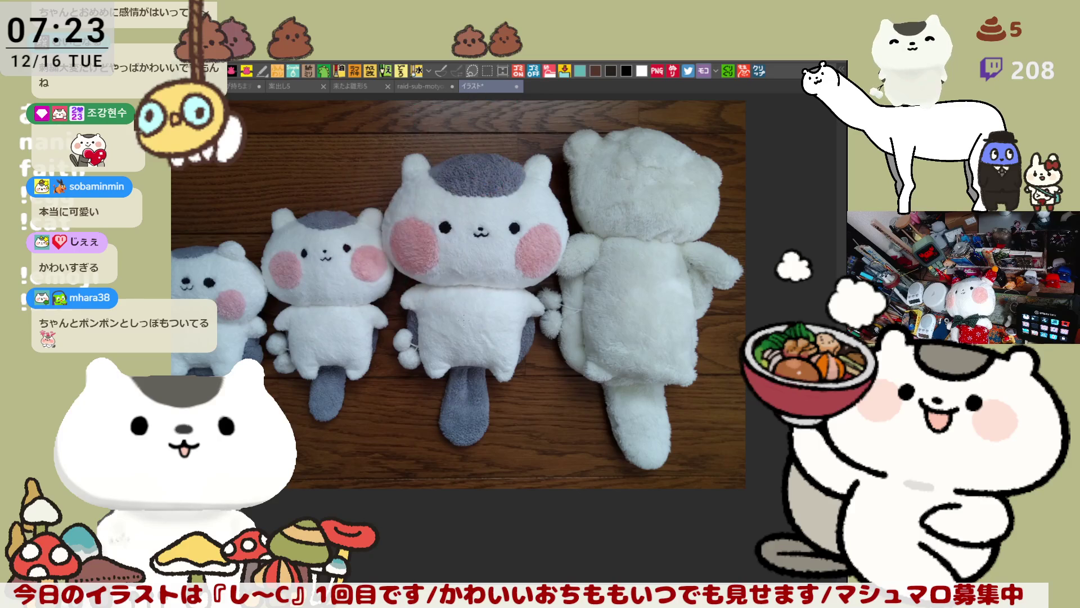
{"action": "scroll", "coordinate": [459, 325], "scroll_direction": "down", "scroll_amount": 1}
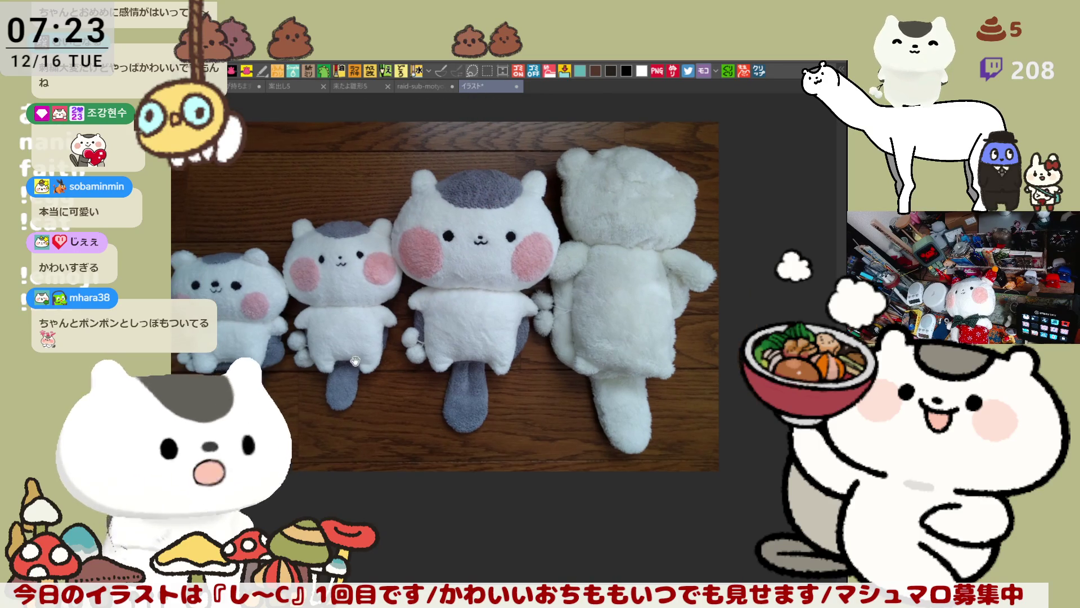
{"action": "left_click_drag", "start_coordinate": [450, 281], "coordinate": [563, 244]}
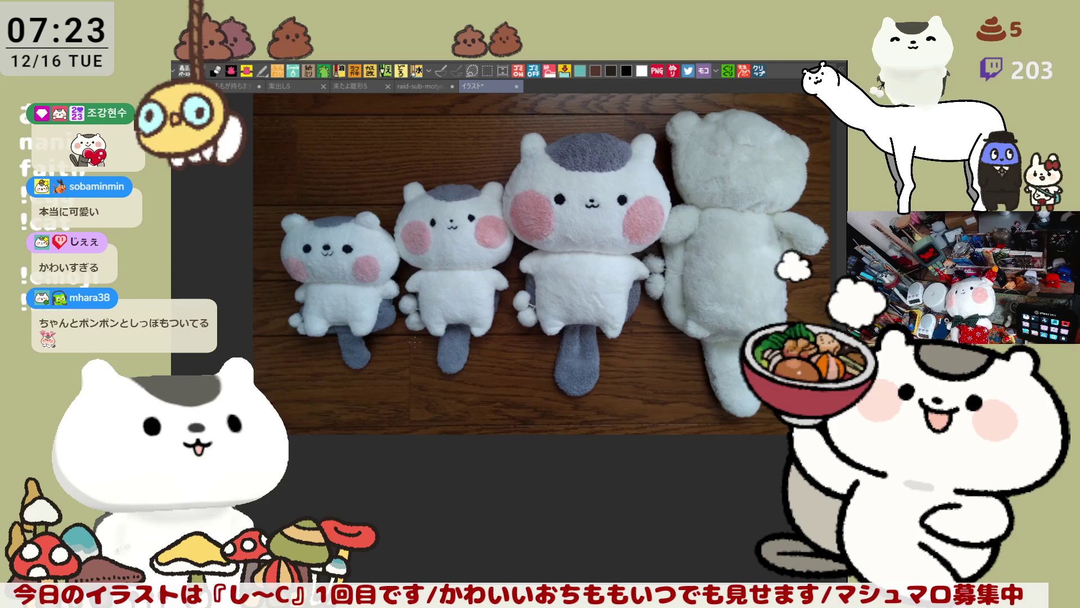
{"action": "scroll", "coordinate": [414, 341], "scroll_direction": "up", "scroll_amount": 3}
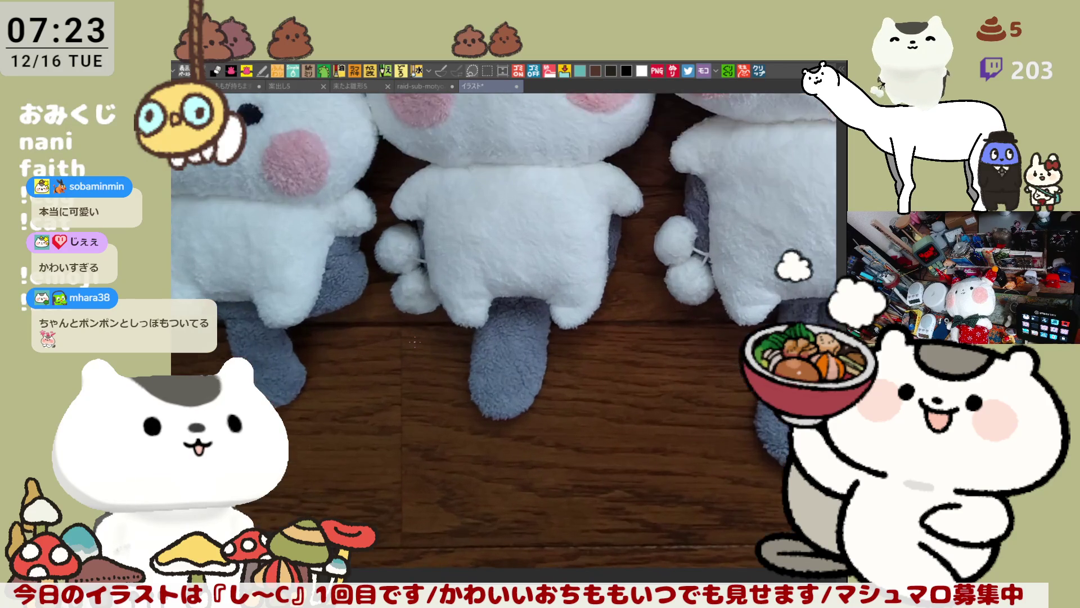
{"action": "scroll", "coordinate": [414, 341], "scroll_direction": "down", "scroll_amount": 3}
{"action": "scroll", "coordinate": [319, 342], "scroll_direction": "up", "scroll_amount": 5}
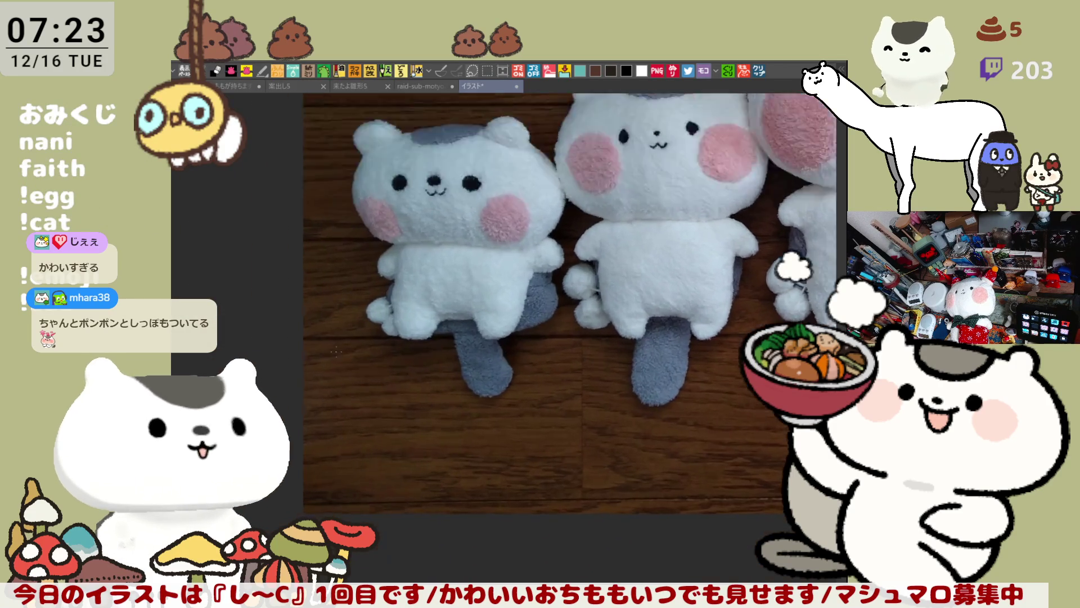
{"action": "scroll", "coordinate": [319, 341], "scroll_direction": "down", "scroll_amount": 5}
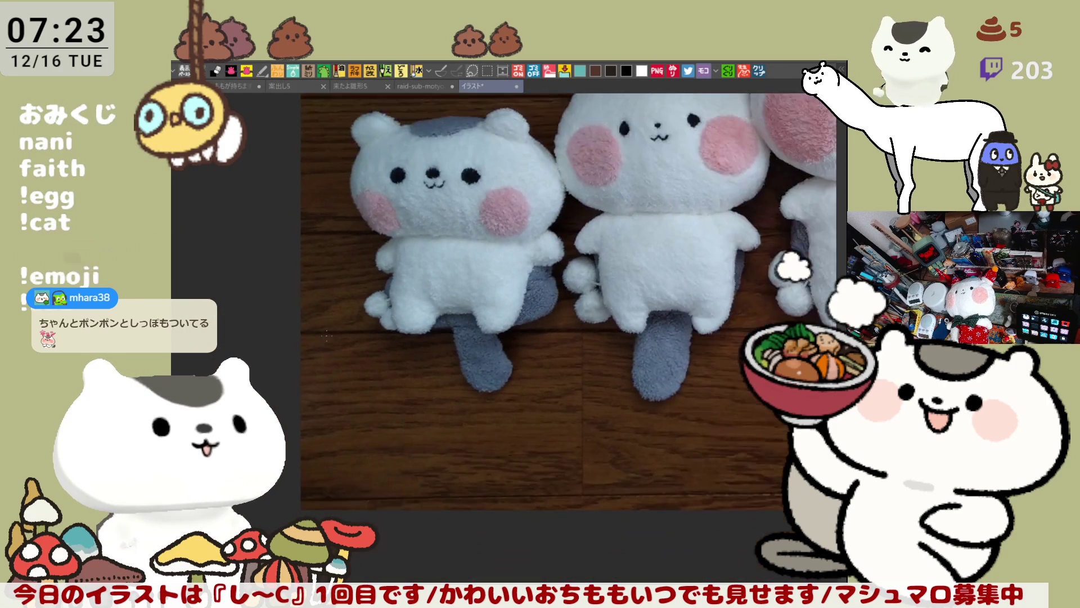
{"action": "scroll", "coordinate": [319, 341], "scroll_direction": "down", "scroll_amount": 3}
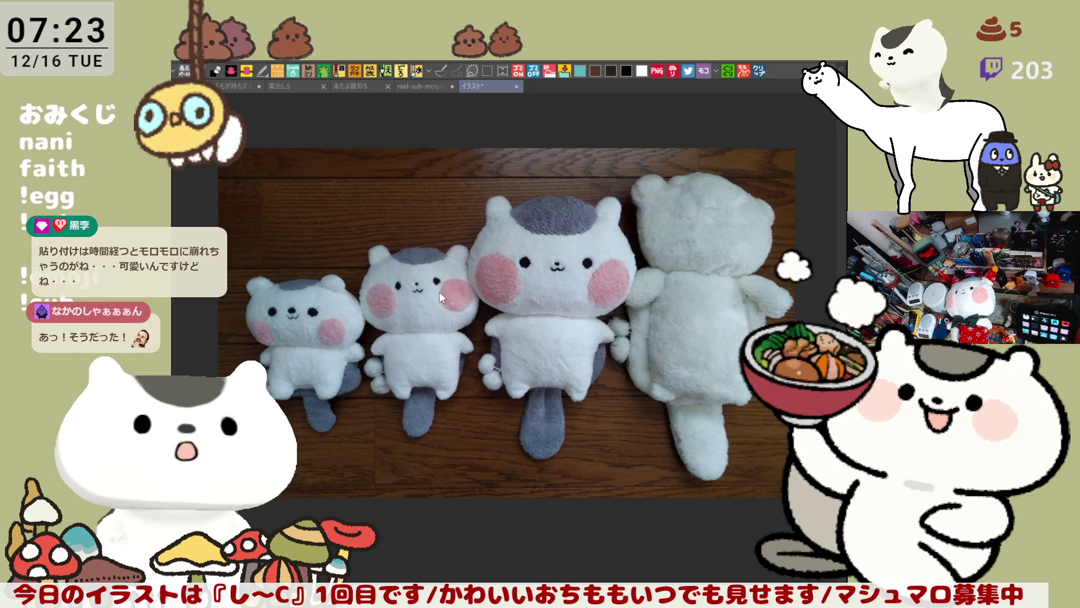
{"action": "key", "text": "ctrl+shift+Tab"}
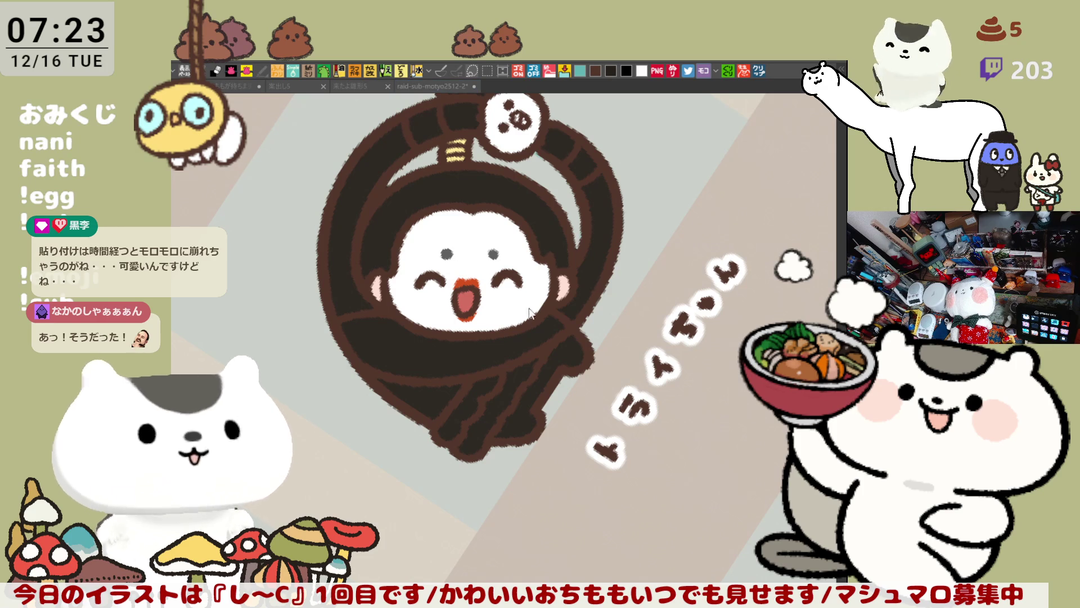
- Reset the rotation, fill the four arm bands light pink and the feet area white
{"action": "key", "text": "ctrl+0"}
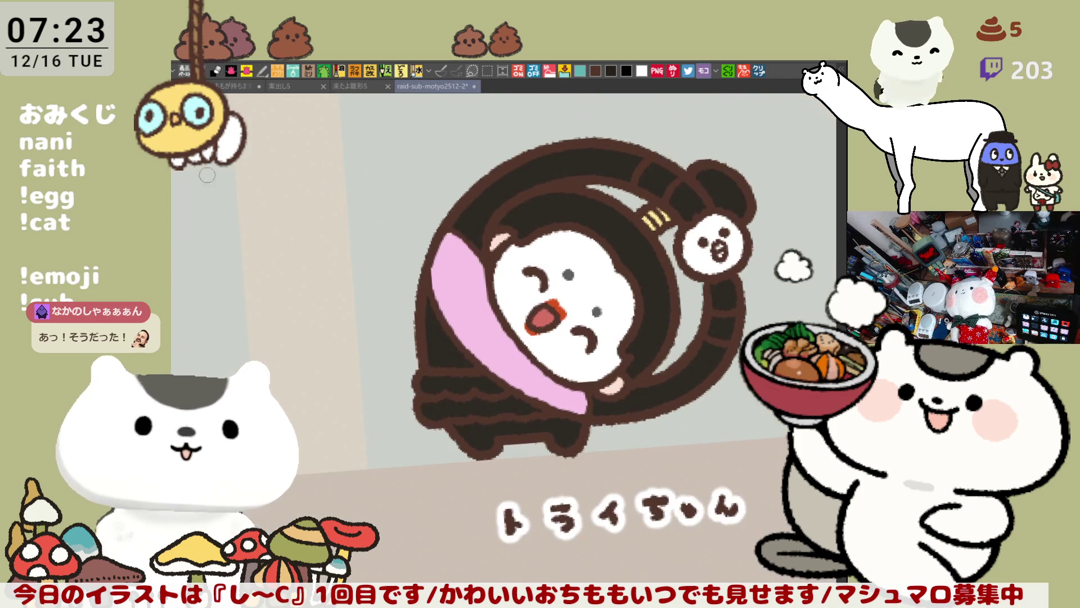
{"action": "left_click", "coordinate": [486, 201]}
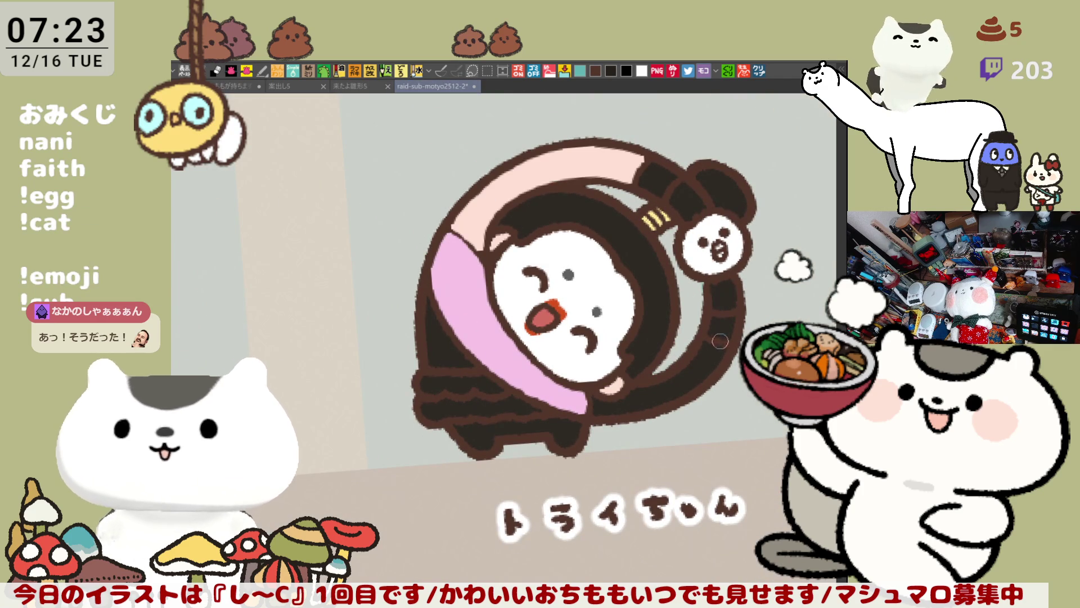
{"action": "left_click", "coordinate": [703, 366]}
{"action": "left_click", "coordinate": [735, 300]}
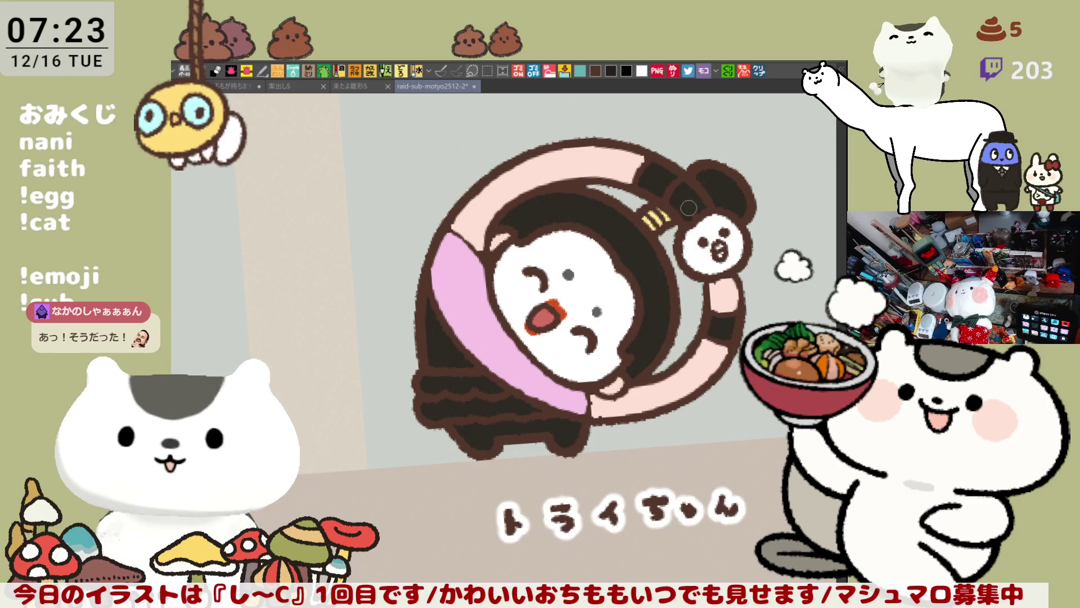
{"action": "left_click", "coordinate": [683, 201]}
{"action": "key", "text": "ctrl+z"}
{"action": "key", "text": "ctrl+z"}
{"action": "key", "text": "ctrl+z"}
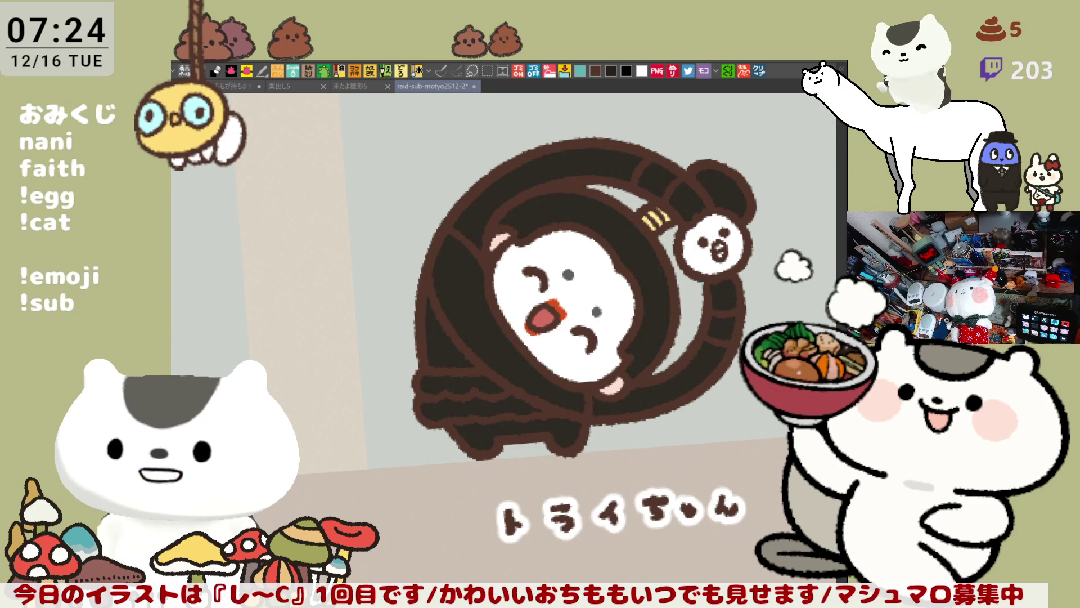
{"action": "left_click", "coordinate": [519, 186]}
{"action": "left_click", "coordinate": [703, 379]}
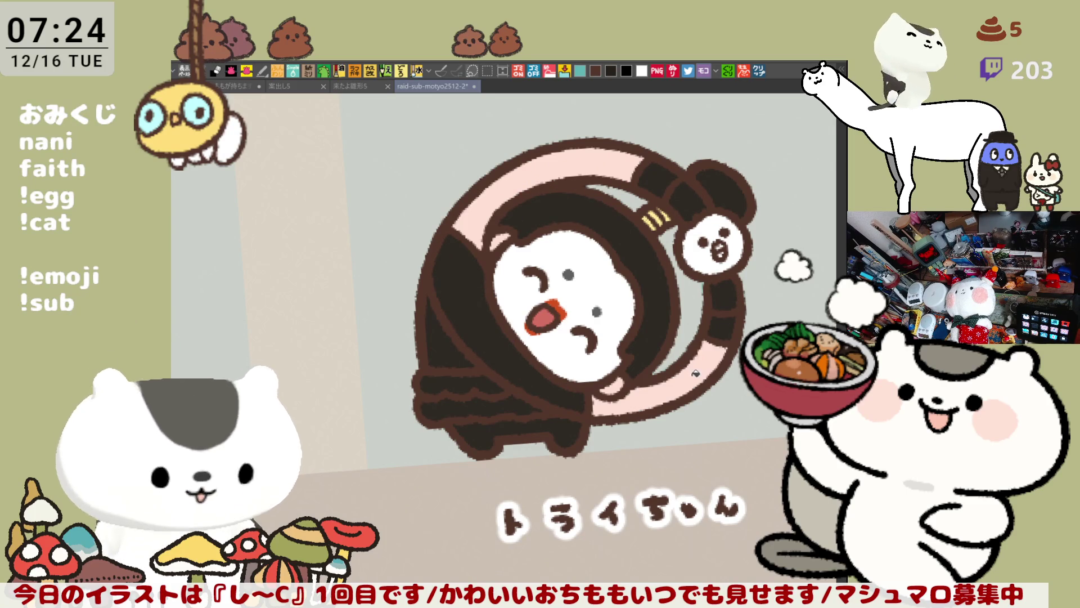
{"action": "left_click", "coordinate": [727, 285]}
{"action": "left_click", "coordinate": [688, 197]}
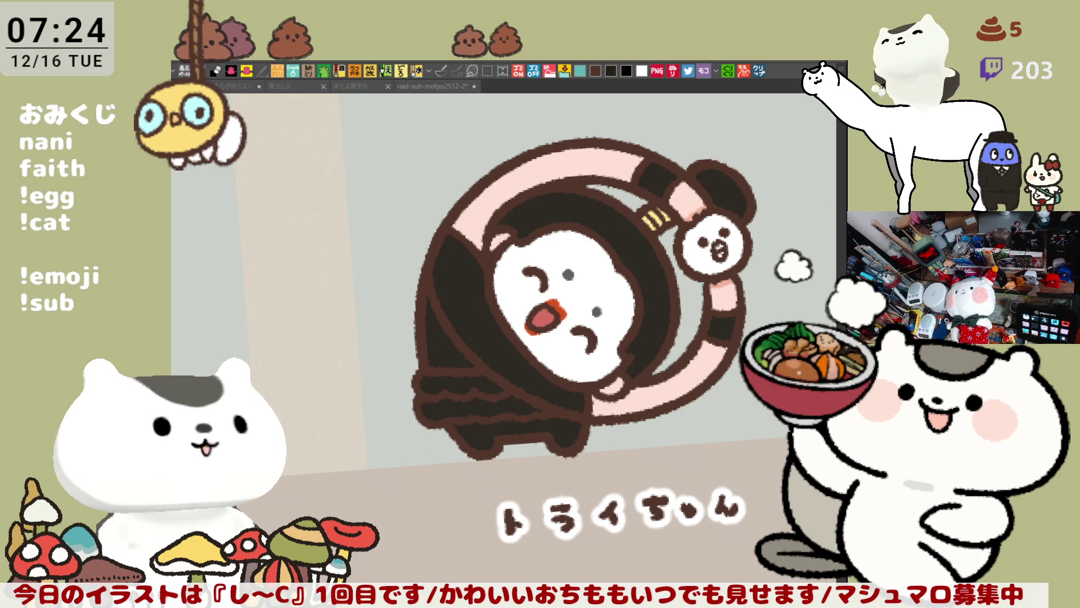
{"action": "left_click", "coordinate": [493, 426]}
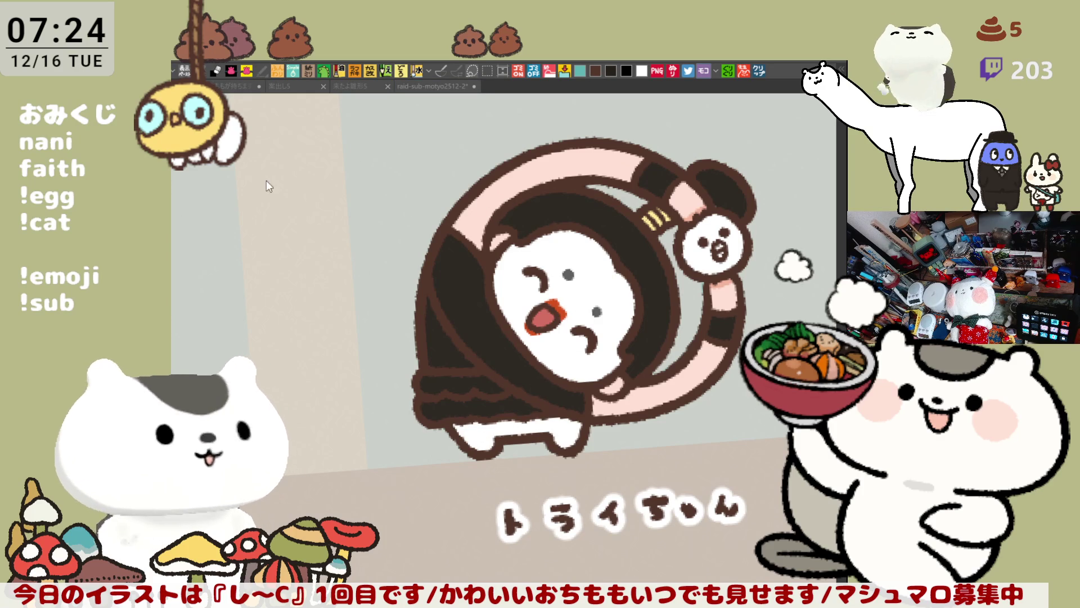
{"action": "left_click", "coordinate": [512, 178]}
- Paint and fill the dark bands on the body's left and bottom pink
{"action": "left_click_drag", "start_coordinate": [436, 340], "coordinate": [467, 379]}
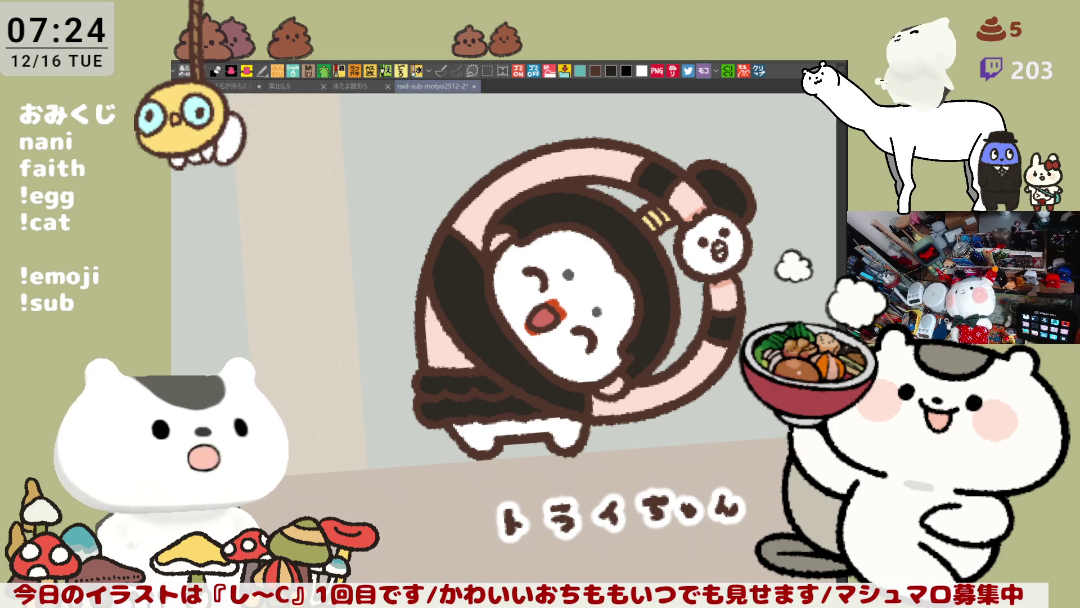
{"action": "left_click", "coordinate": [482, 341]}
{"action": "left_click", "coordinate": [484, 338]}
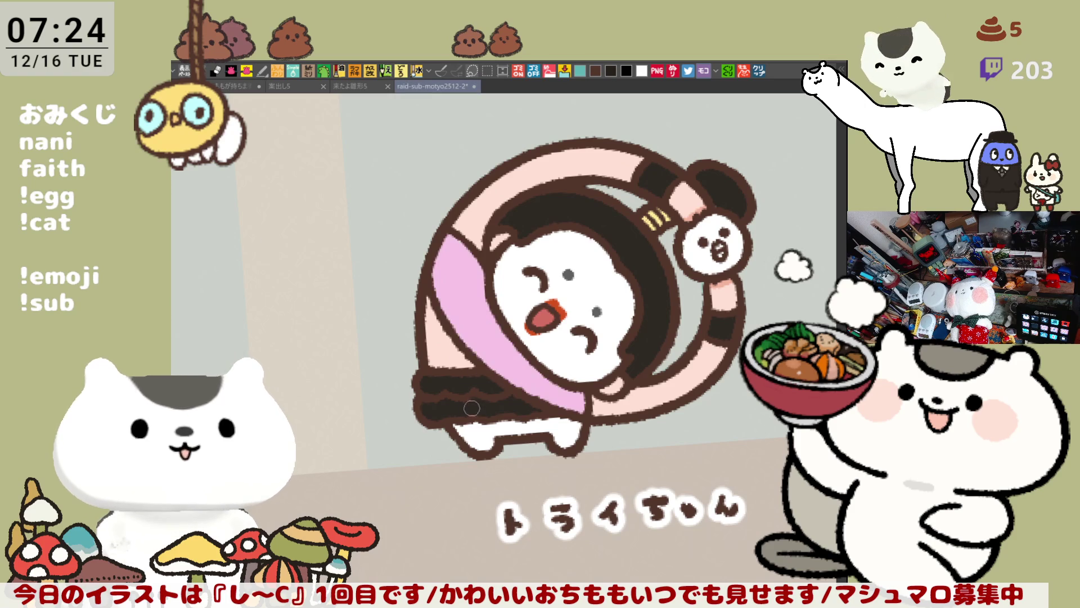
{"action": "left_click", "coordinate": [453, 406]}
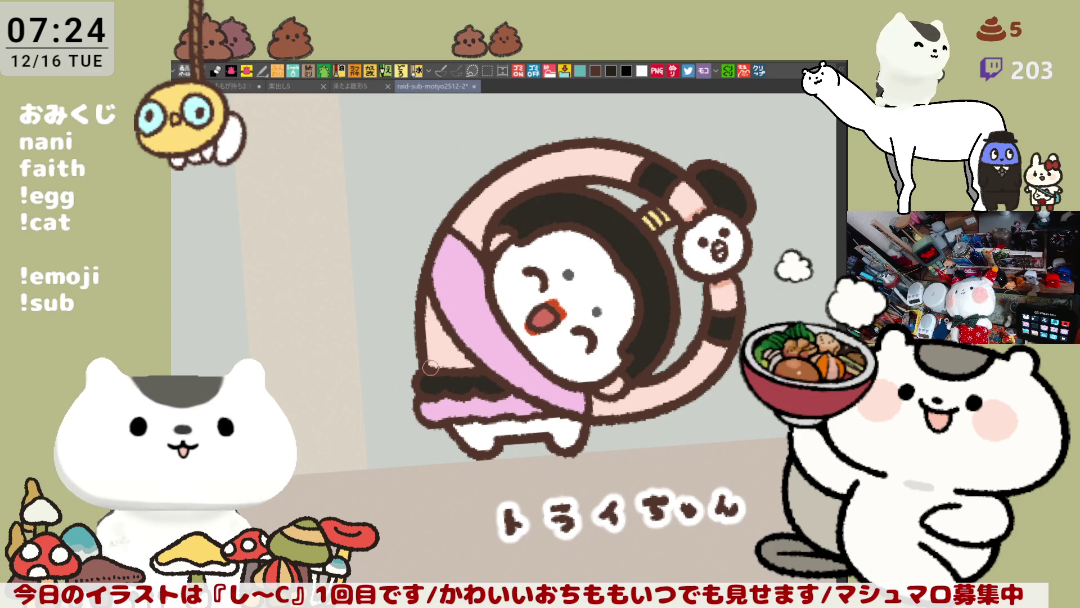
{"action": "left_click", "coordinate": [487, 266]}
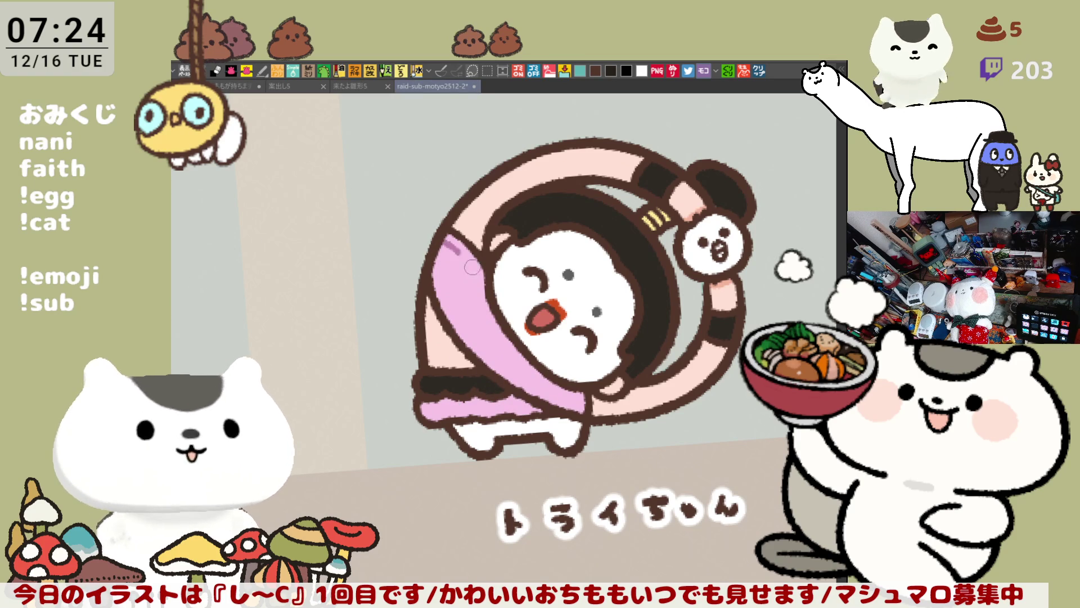
- Recolour the sash a darker purple and rotate the view clockwise
{"action": "key", "text": "g"}
{"action": "left_click", "coordinate": [470, 296]}
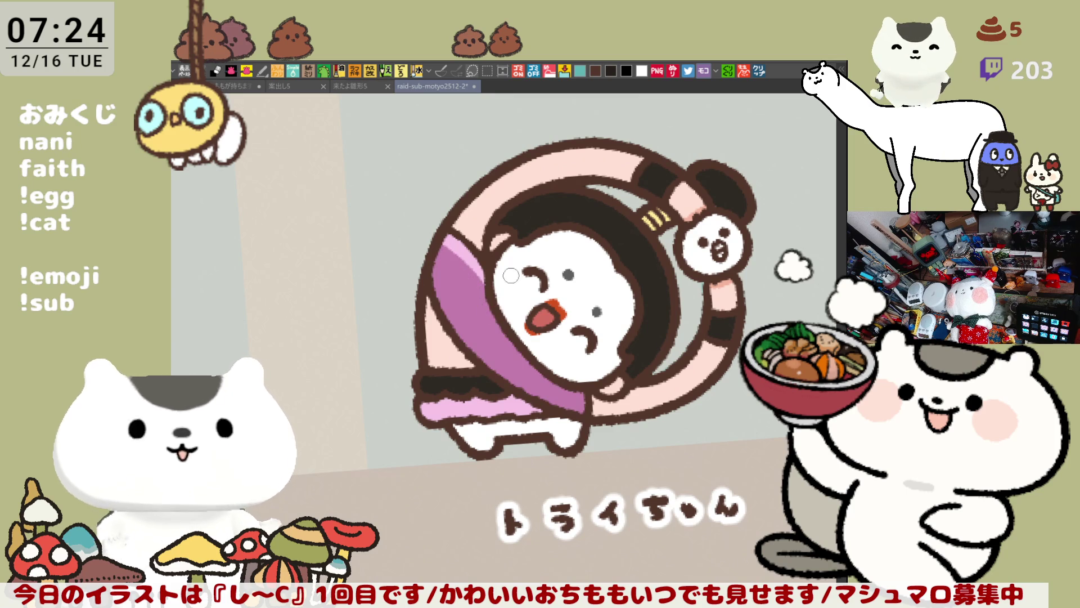
{"action": "left_click_drag", "start_coordinate": [511, 275], "coordinate": [579, 258]}
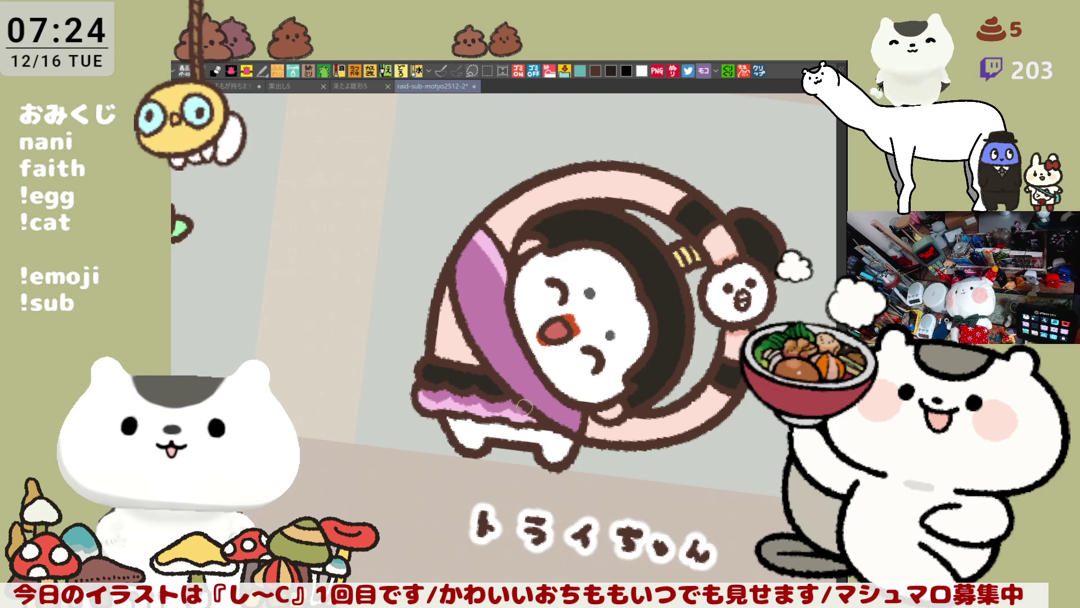
- Zoom out and back in around トライちゃん, then pan to the teal-haired character's face
{"action": "scroll", "coordinate": [615, 401], "scroll_direction": "down", "scroll_amount": 3}
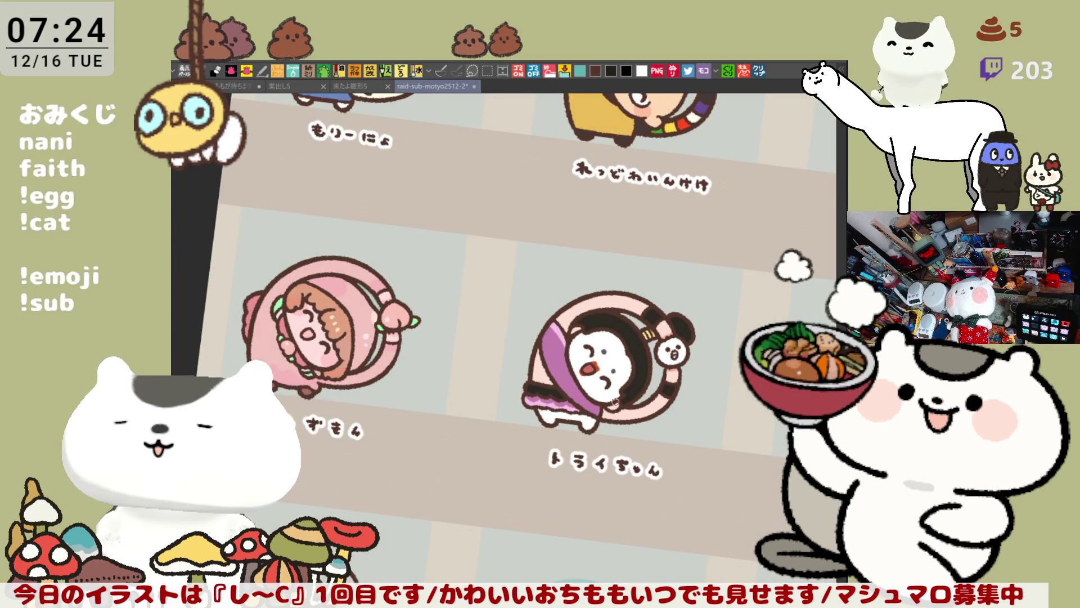
{"action": "scroll", "coordinate": [614, 402], "scroll_direction": "down", "scroll_amount": 2}
{"action": "scroll", "coordinate": [614, 402], "scroll_direction": "up", "scroll_amount": 3}
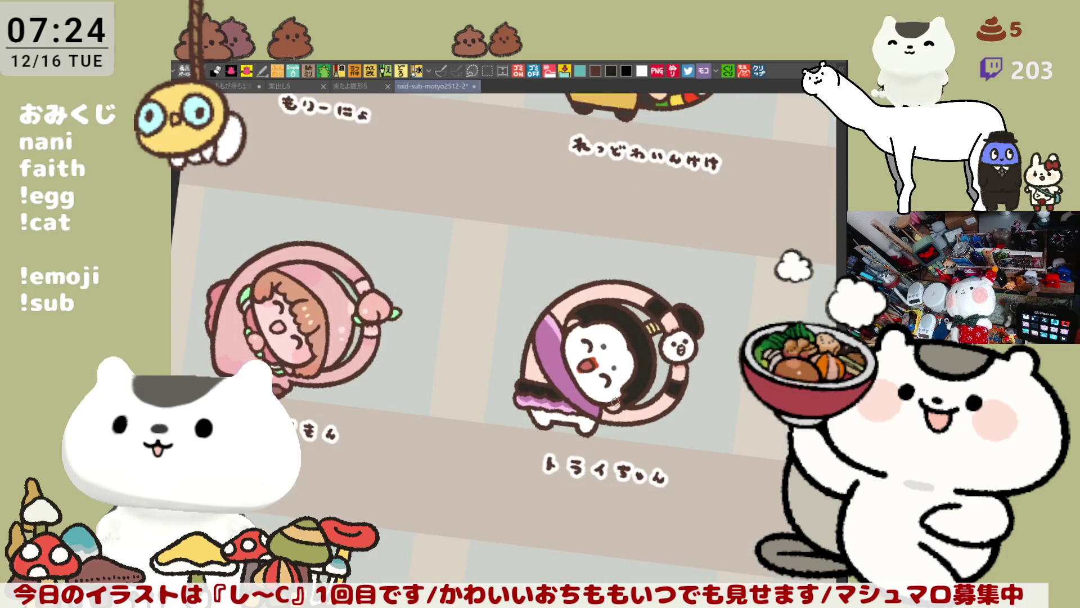
{"action": "scroll", "coordinate": [614, 402], "scroll_direction": "up", "scroll_amount": 4}
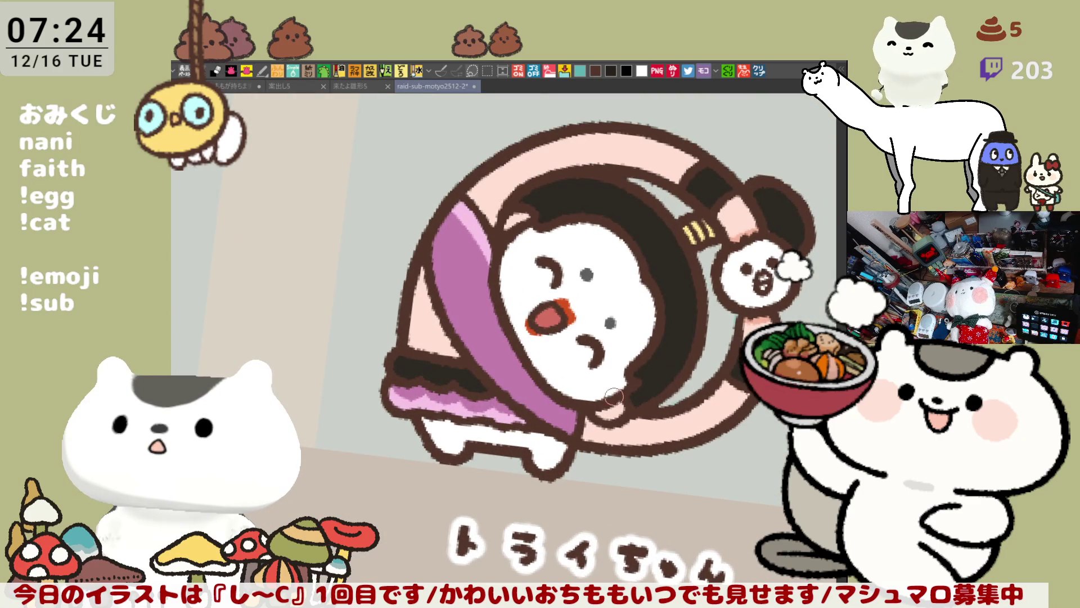
{"action": "left_click_drag", "start_coordinate": [614, 398], "coordinate": [443, 448]}
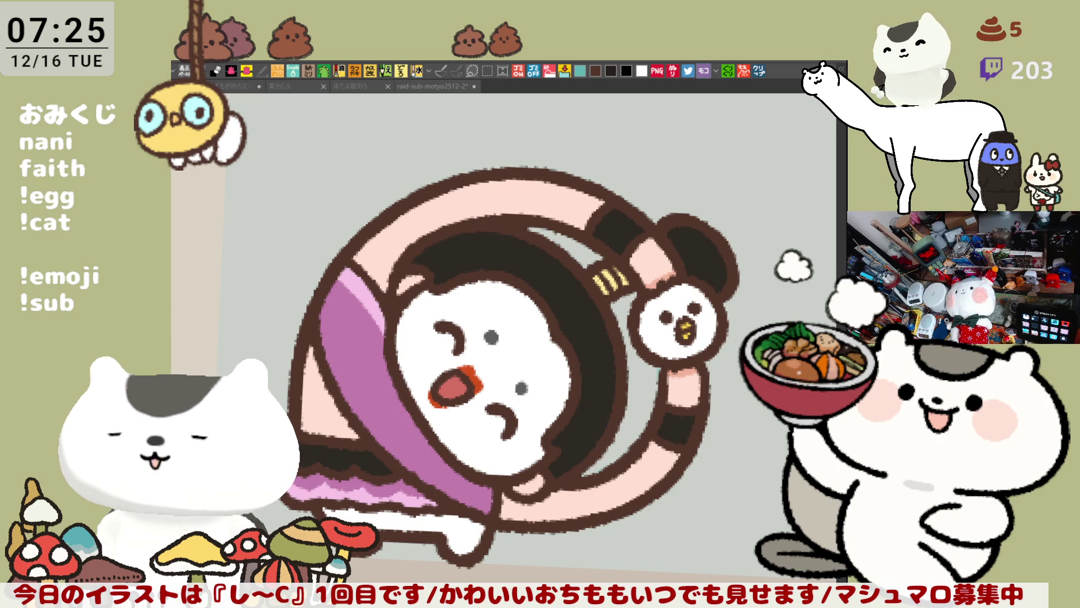
{"action": "mouse_move", "coordinate": [878, 450]}
{"action": "left_mouse_down"}
{"action": "mouse_move", "coordinate": [672, 415]}
{"action": "mouse_move", "coordinate": [670, 273]}
{"action": "left_mouse_up"}
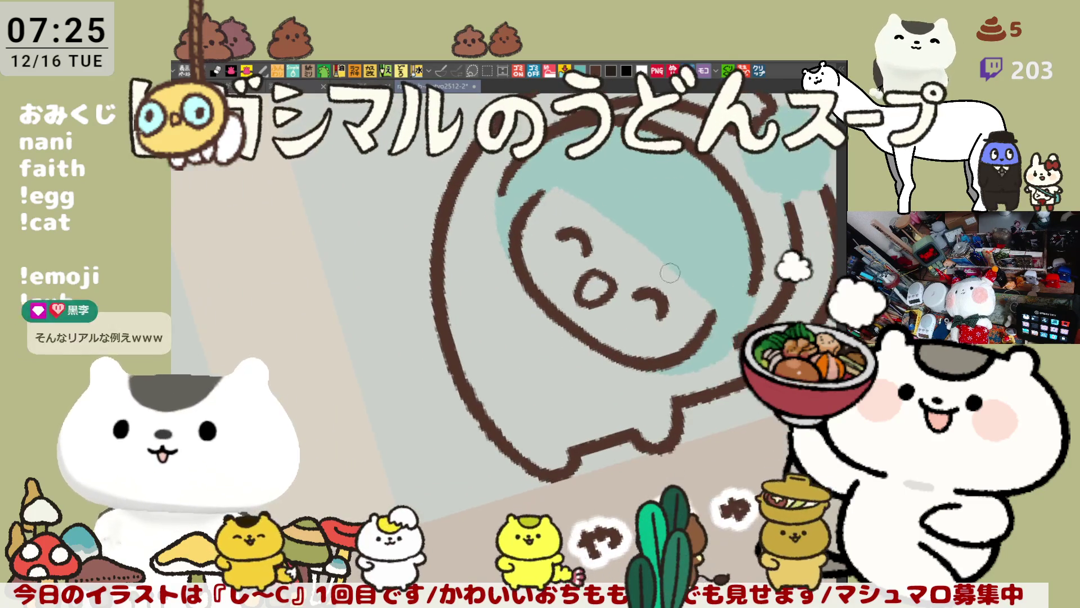
- Zoom in on the teal-haired face, turn the view upright, and sketch a red rim near the left eye
{"action": "scroll", "coordinate": [669, 273], "scroll_direction": "up", "scroll_amount": 5}
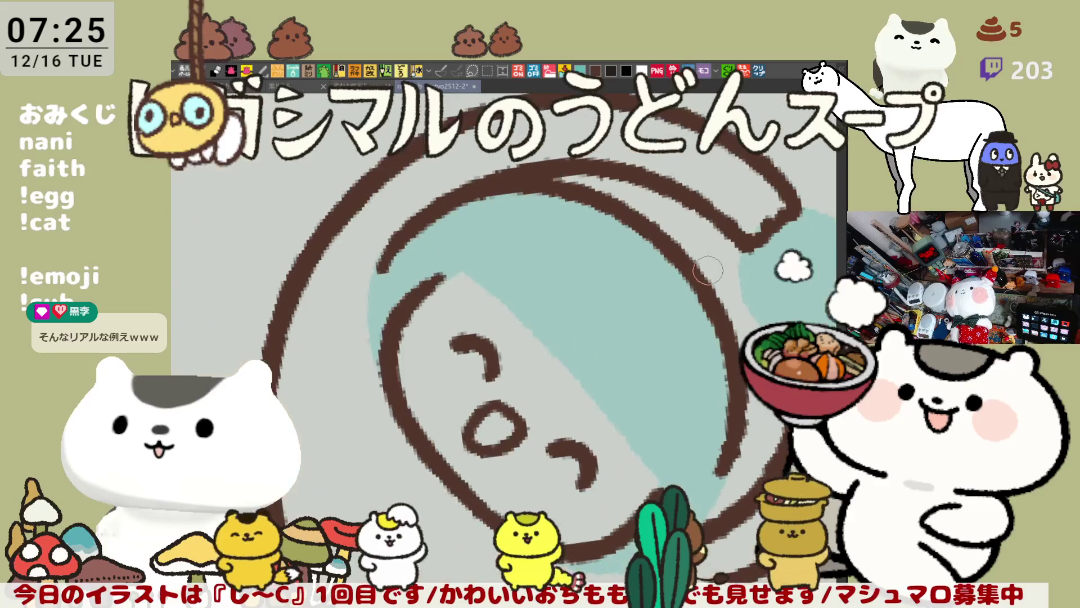
{"action": "scroll", "coordinate": [708, 271], "scroll_direction": "up", "scroll_amount": 4}
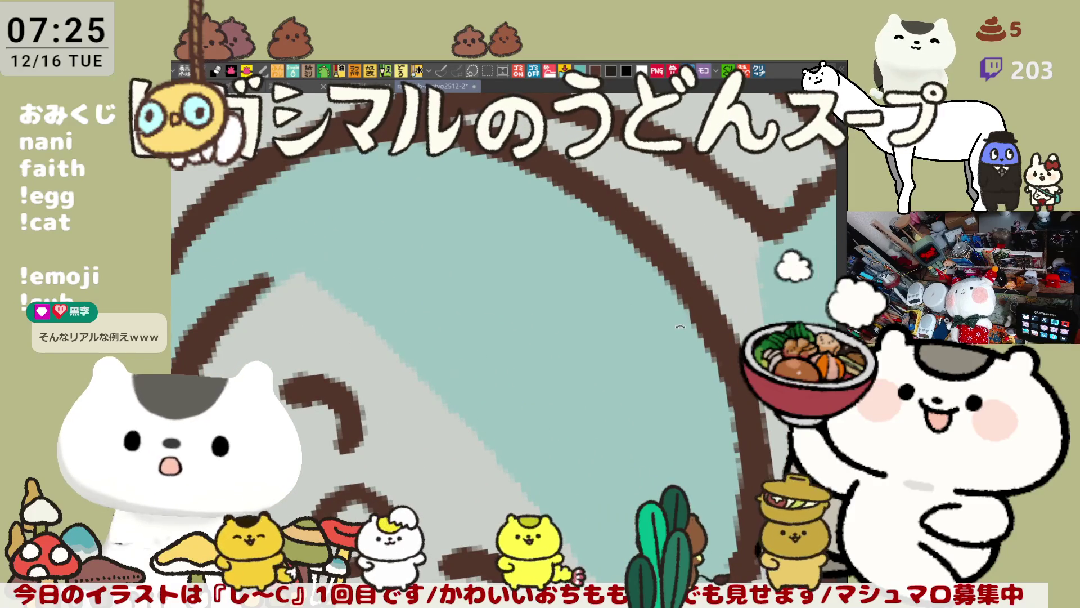
{"action": "mouse_move", "coordinate": [680, 327]}
{"action": "left_mouse_down"}
{"action": "mouse_move", "coordinate": [633, 313]}
{"action": "mouse_move", "coordinate": [579, 320]}
{"action": "left_mouse_up"}
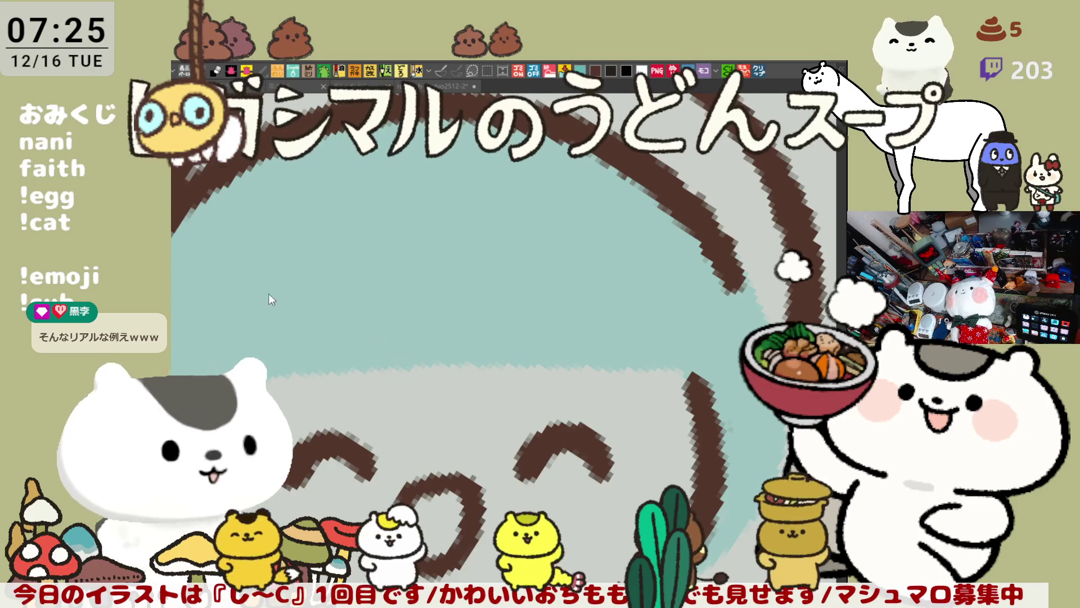
{"action": "scroll", "coordinate": [270, 299], "scroll_direction": "down", "scroll_amount": 3}
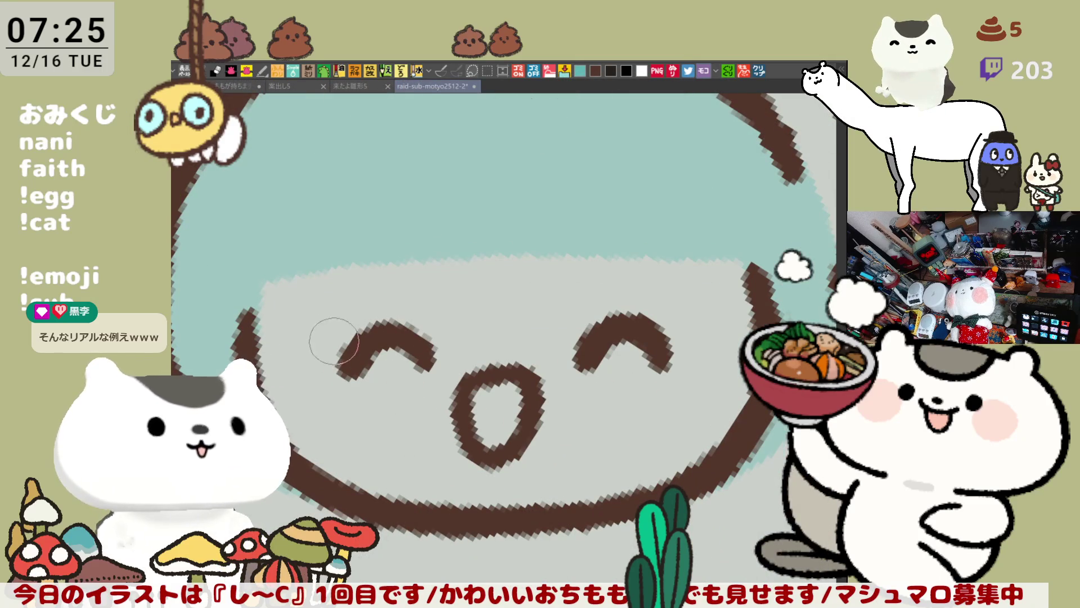
{"action": "mouse_move", "coordinate": [304, 332]}
{"action": "left_mouse_down"}
{"action": "mouse_move", "coordinate": [318, 389]}
{"action": "mouse_move", "coordinate": [421, 410]}
{"action": "mouse_move", "coordinate": [301, 349]}
{"action": "mouse_move", "coordinate": [423, 406]}
{"action": "mouse_move", "coordinate": [445, 360]}
{"action": "mouse_move", "coordinate": [568, 336]}
{"action": "left_mouse_up"}
- Try several red rim curves under the left eye, undoing each unsatisfying attempt
{"action": "key", "text": "ctrl+z"}
{"action": "key", "text": "ctrl+z"}
{"action": "key", "text": "ctrl+z"}
{"action": "mouse_move", "coordinate": [307, 326]}
{"action": "left_mouse_down"}
{"action": "mouse_move", "coordinate": [481, 354]}
{"action": "mouse_move", "coordinate": [478, 315]}
{"action": "left_mouse_up"}
{"action": "key", "text": "ctrl+z"}
{"action": "mouse_move", "coordinate": [307, 327]}
{"action": "left_mouse_down"}
{"action": "mouse_move", "coordinate": [482, 338]}
{"action": "mouse_move", "coordinate": [478, 318]}
{"action": "left_mouse_up"}
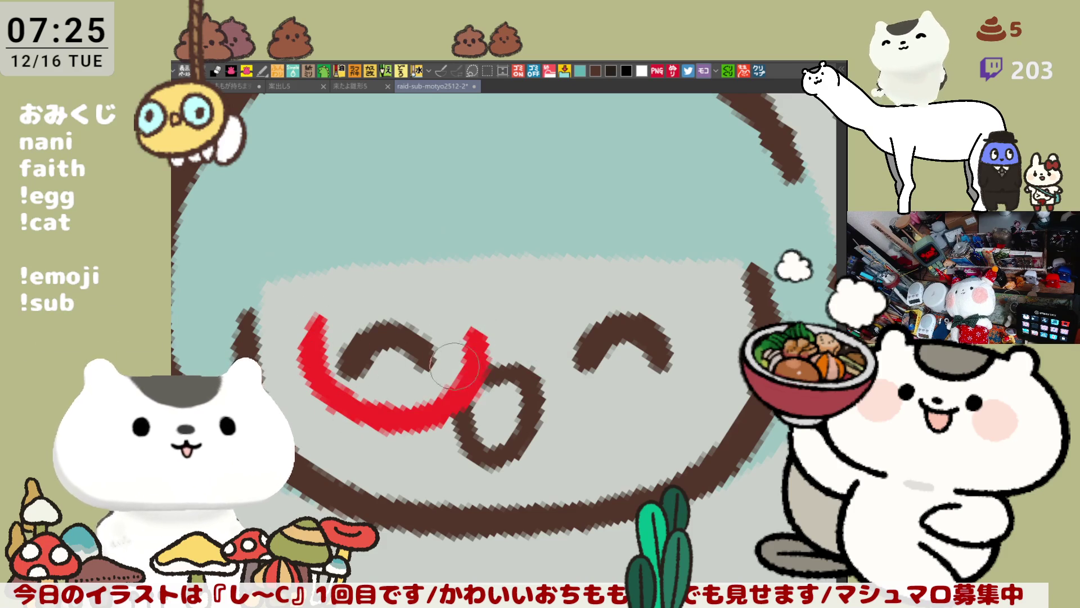
{"action": "key", "text": "ctrl+z"}
{"action": "mouse_move", "coordinate": [311, 324]}
{"action": "left_mouse_down"}
{"action": "mouse_move", "coordinate": [389, 412]}
{"action": "mouse_move", "coordinate": [448, 402]}
{"action": "left_mouse_up"}
{"action": "key", "text": "ctrl+z"}
{"action": "mouse_move", "coordinate": [306, 326]}
{"action": "left_mouse_down"}
{"action": "mouse_move", "coordinate": [349, 410]}
{"action": "mouse_move", "coordinate": [419, 417]}
{"action": "left_mouse_up"}
{"action": "key", "text": "ctrl+z"}
{"action": "mouse_move", "coordinate": [308, 325]}
{"action": "left_mouse_down"}
{"action": "mouse_move", "coordinate": [401, 414]}
{"action": "mouse_move", "coordinate": [475, 332]}
{"action": "left_mouse_up"}
{"action": "key", "text": "ctrl+z"}
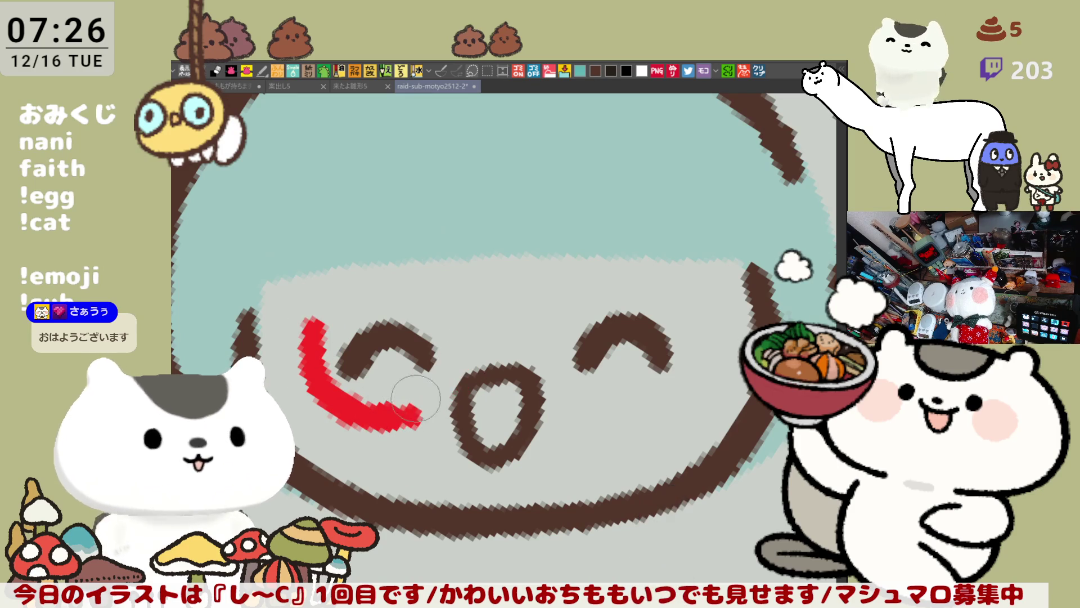
{"action": "key", "text": "ctrl+z"}
- Redraw the left eye's red rim and close it into a U shape, checking it mirrored
{"action": "mouse_move", "coordinate": [300, 316]}
{"action": "left_mouse_down"}
{"action": "mouse_move", "coordinate": [328, 398]}
{"action": "mouse_move", "coordinate": [419, 413]}
{"action": "left_mouse_up"}
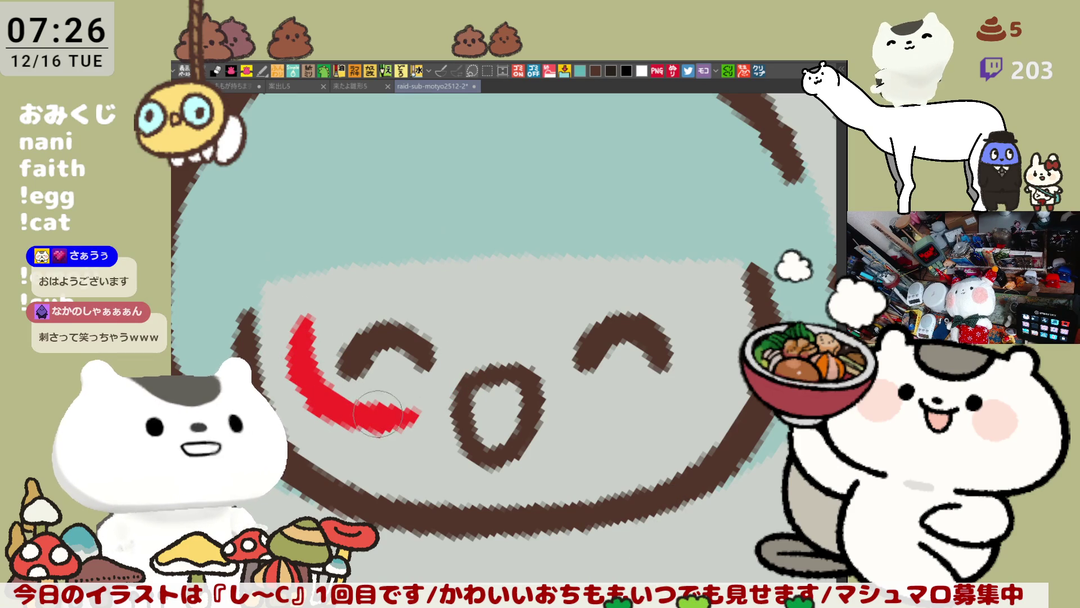
{"action": "left_click_drag", "start_coordinate": [378, 413], "coordinate": [444, 397]}
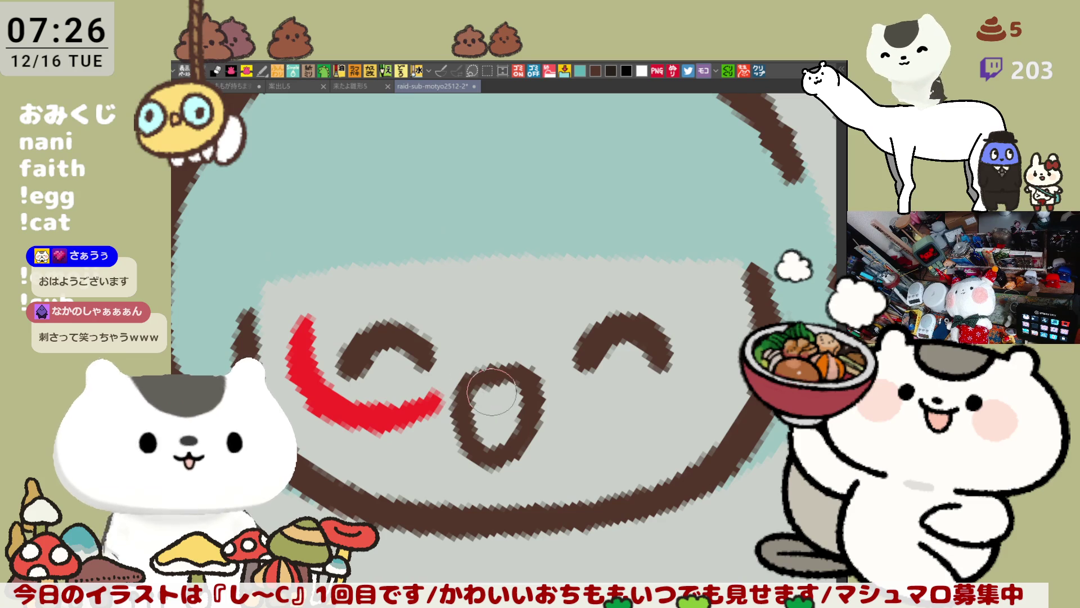
{"action": "key", "text": "ctrl+z"}
{"action": "key", "text": "ctrl+z"}
{"action": "left_click_drag", "start_coordinate": [304, 319], "coordinate": [401, 417]}
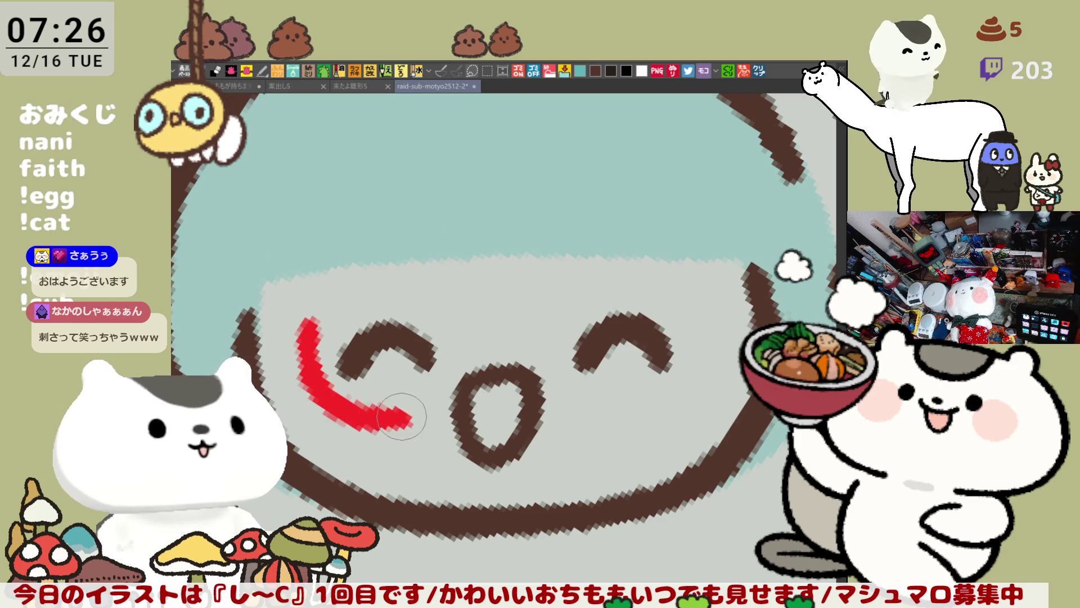
{"action": "key", "text": "ctrl+z"}
{"action": "mouse_move", "coordinate": [302, 319]}
{"action": "left_mouse_down"}
{"action": "mouse_move", "coordinate": [315, 383]}
{"action": "mouse_move", "coordinate": [415, 416]}
{"action": "left_mouse_up"}
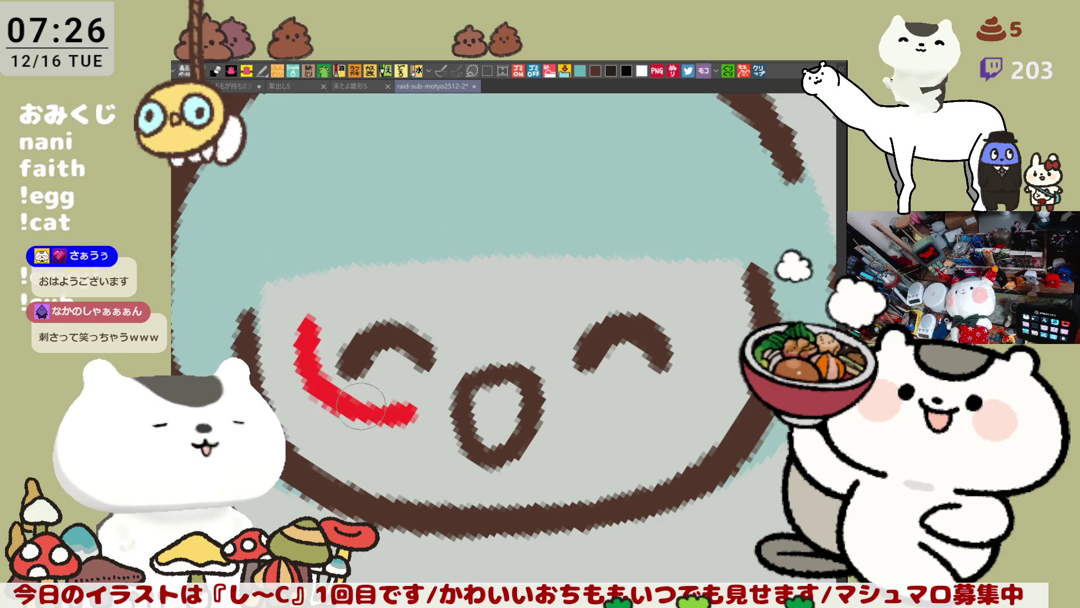
{"action": "key", "text": "ctrl+z"}
{"action": "mouse_move", "coordinate": [307, 327]}
{"action": "left_mouse_down"}
{"action": "mouse_move", "coordinate": [360, 417]}
{"action": "mouse_move", "coordinate": [419, 416]}
{"action": "left_mouse_up"}
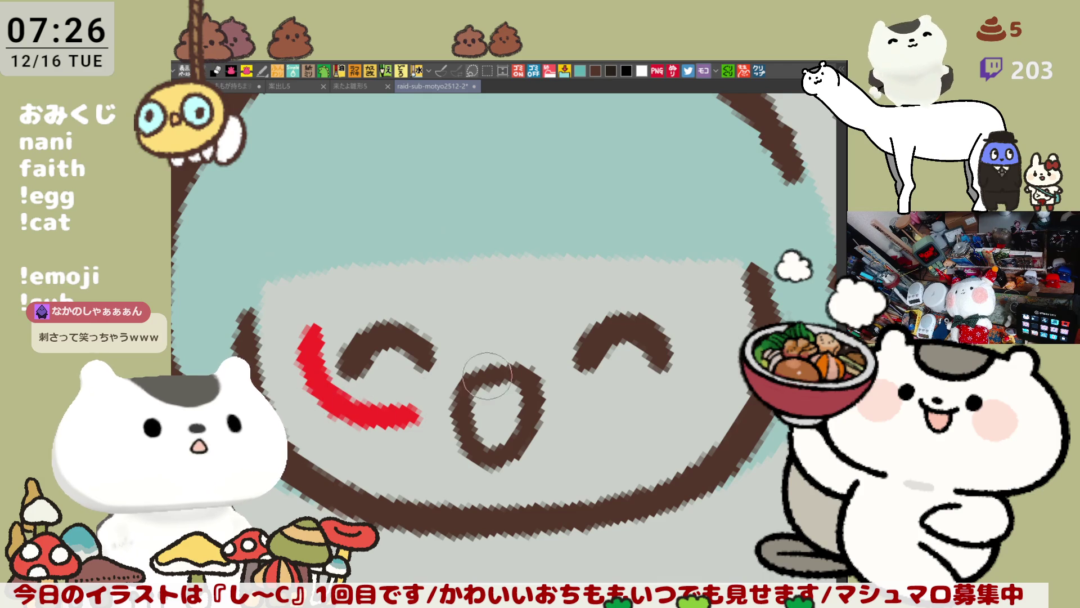
{"action": "key", "text": "h"}
{"action": "left_click_drag", "start_coordinate": [521, 320], "coordinate": [561, 403]}
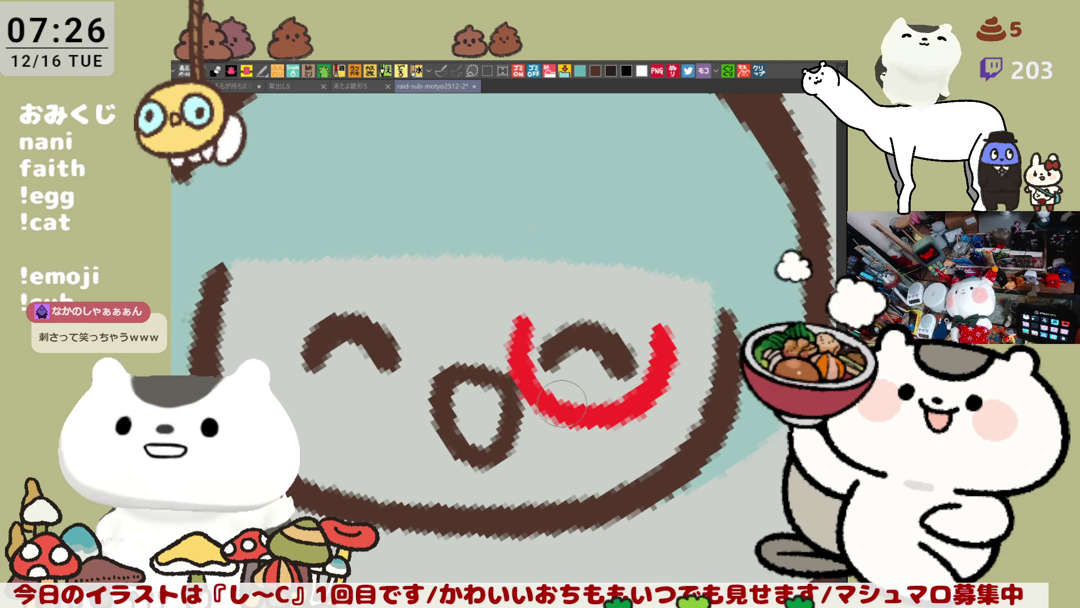
{"action": "key", "text": "ctrl+z"}
{"action": "mouse_move", "coordinate": [518, 318]}
{"action": "left_mouse_down"}
{"action": "mouse_move", "coordinate": [526, 371]}
{"action": "mouse_move", "coordinate": [563, 420]}
{"action": "left_mouse_up"}
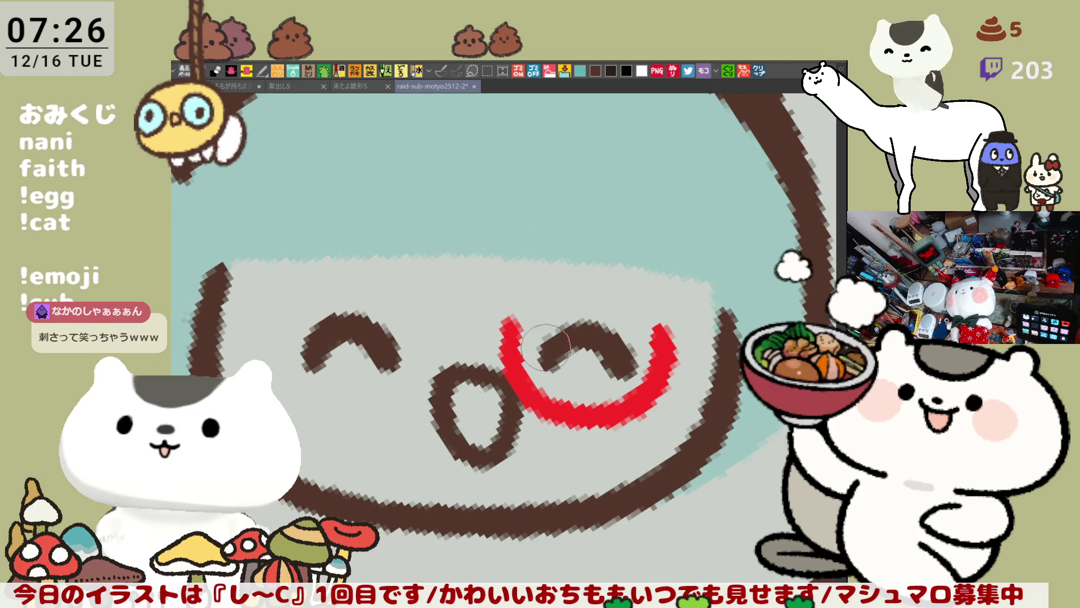
{"action": "key", "text": "h"}
- Draw a matching red rim under the right eye, extending it up past the eye's outer side
{"action": "left_click_drag", "start_coordinate": [550, 316], "coordinate": [678, 377]}
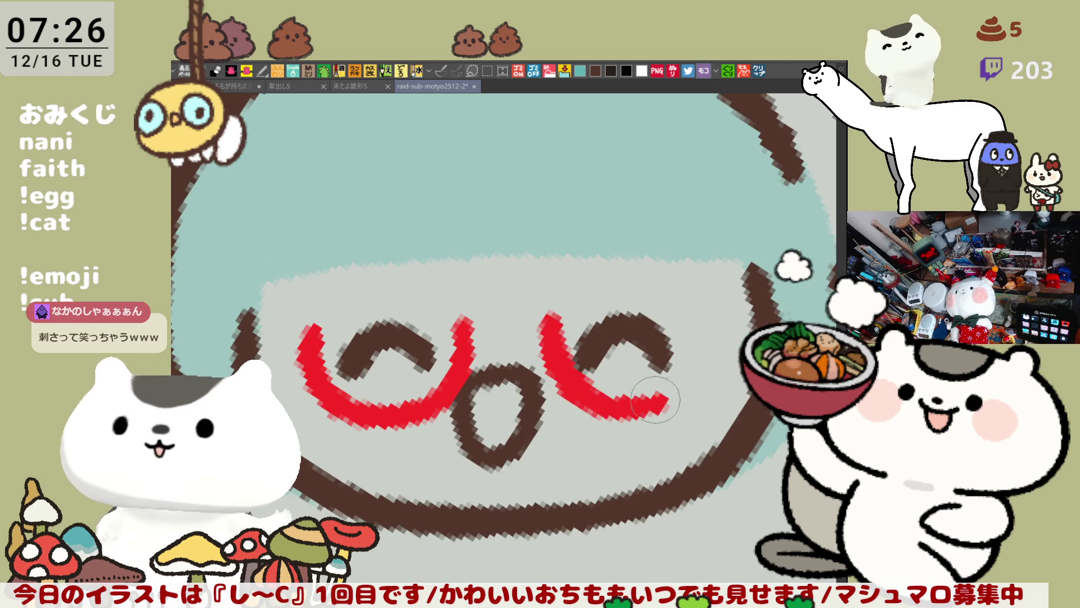
{"action": "key", "text": "ctrl+z"}
{"action": "left_click_drag", "start_coordinate": [547, 317], "coordinate": [650, 412]}
{"action": "key", "text": "ctrl+z"}
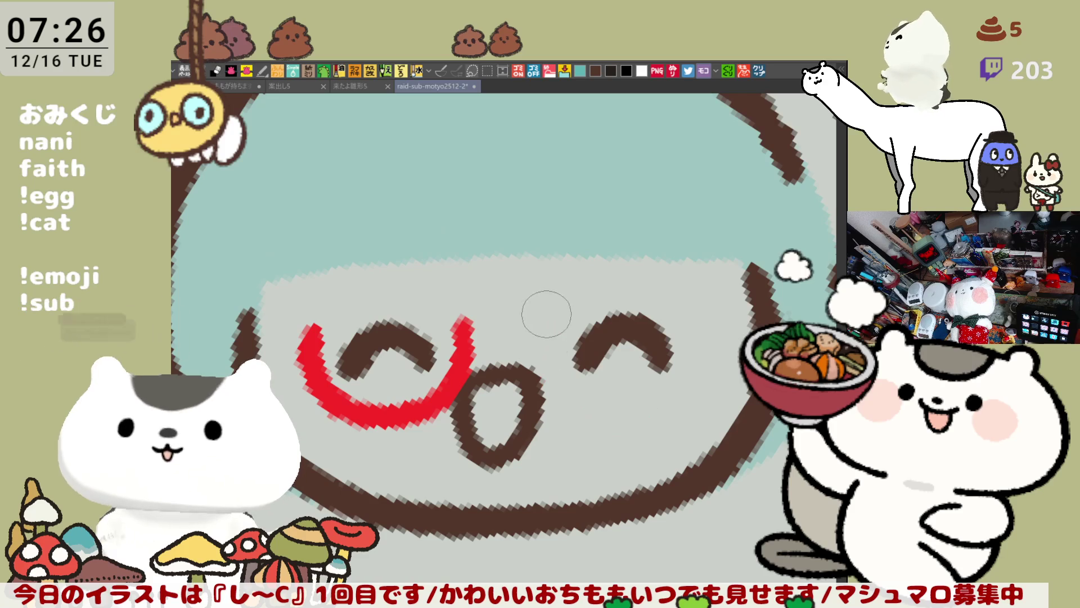
{"action": "left_click_drag", "start_coordinate": [549, 309], "coordinate": [641, 407]}
{"action": "key", "text": "ctrl+z"}
{"action": "left_click_drag", "start_coordinate": [546, 318], "coordinate": [647, 413]}
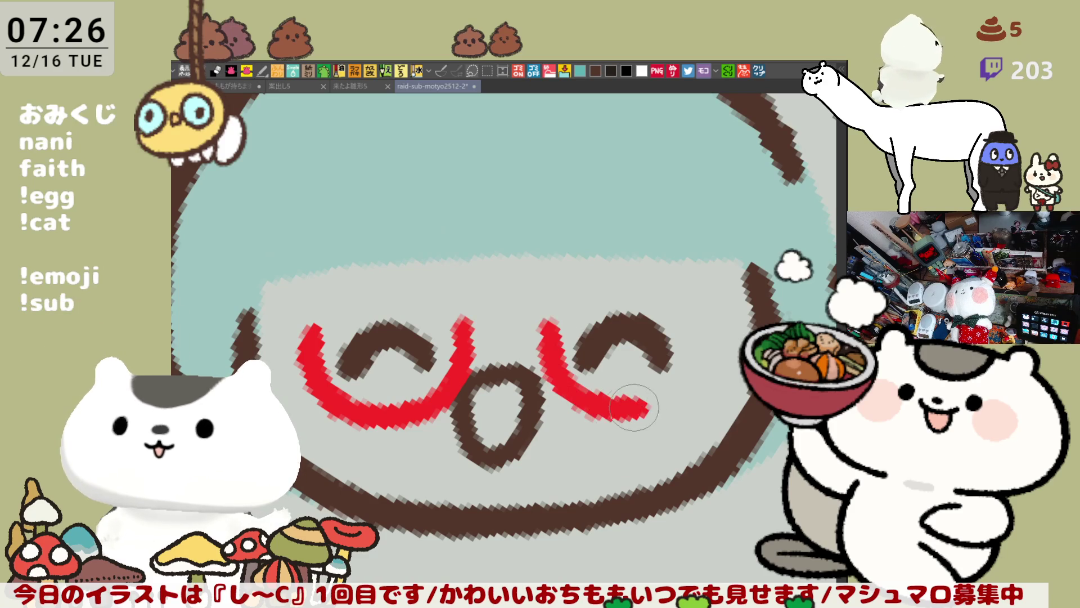
{"action": "key", "text": "ctrl+z"}
{"action": "left_click_drag", "start_coordinate": [550, 319], "coordinate": [647, 410]}
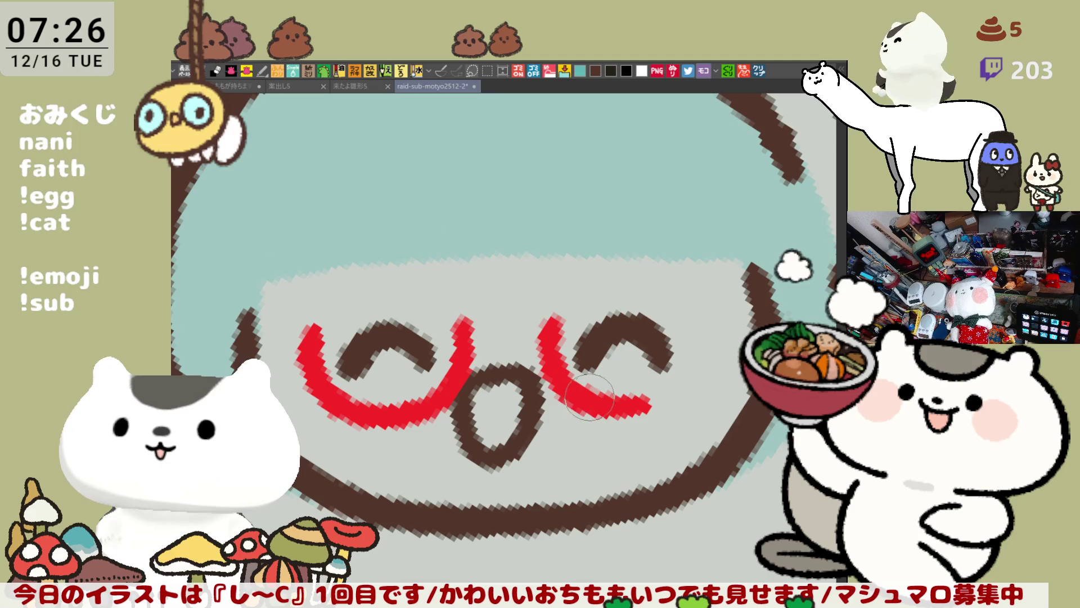
{"action": "mouse_move", "coordinate": [647, 406]}
{"action": "left_mouse_down"}
{"action": "mouse_move", "coordinate": [680, 387]}
{"action": "mouse_move", "coordinate": [701, 318]}
{"action": "left_mouse_up"}
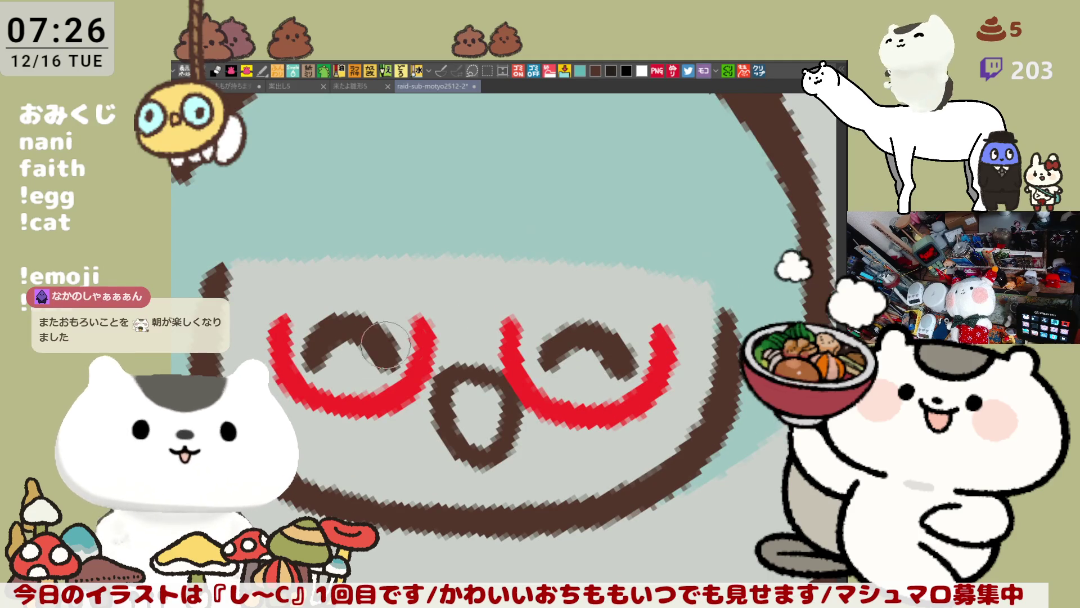
- Attempt an upper stroke for the left rim, ultimately undoing it
{"action": "left_click_drag", "start_coordinate": [272, 309], "coordinate": [293, 381]}
{"action": "key", "text": "ctrl+z"}
{"action": "left_click_drag", "start_coordinate": [290, 316], "coordinate": [282, 371]}
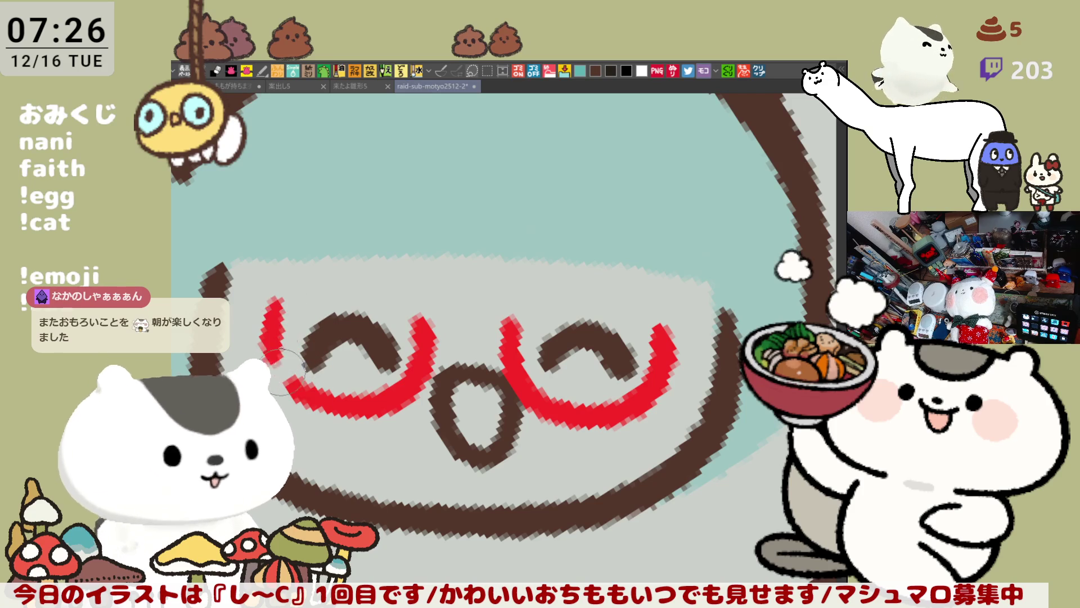
{"action": "key", "text": "ctrl+z"}
{"action": "left_click_drag", "start_coordinate": [276, 306], "coordinate": [289, 376]}
{"action": "key", "text": "ctrl+z"}
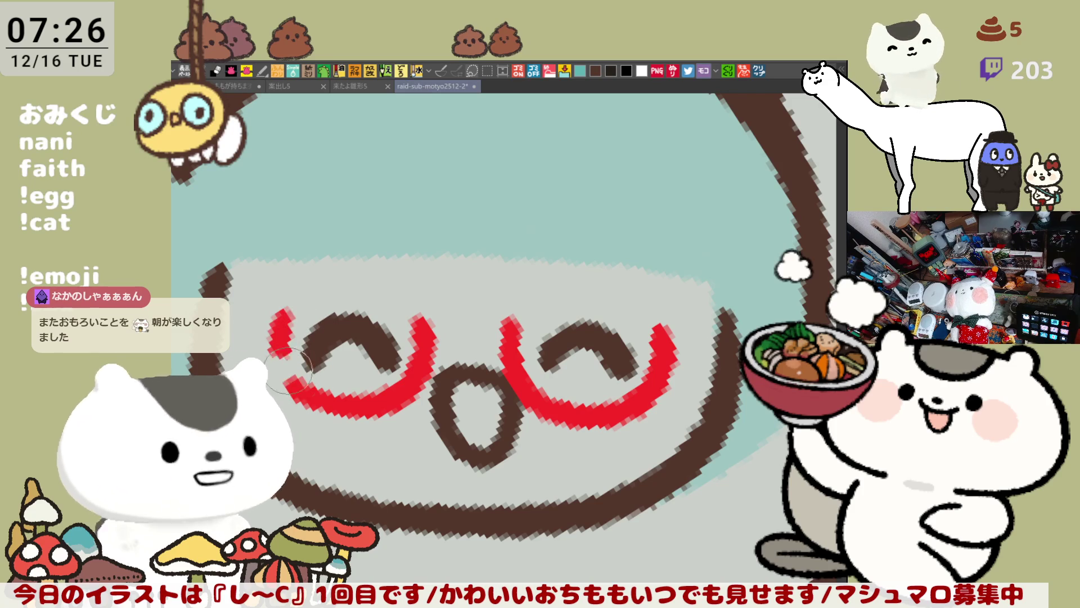
- Draw a red bridge joining the two eye rims, retrying until it sits right
{"action": "left_click_drag", "start_coordinate": [420, 336], "coordinate": [496, 334]}
{"action": "key", "text": "ctrl+z"}
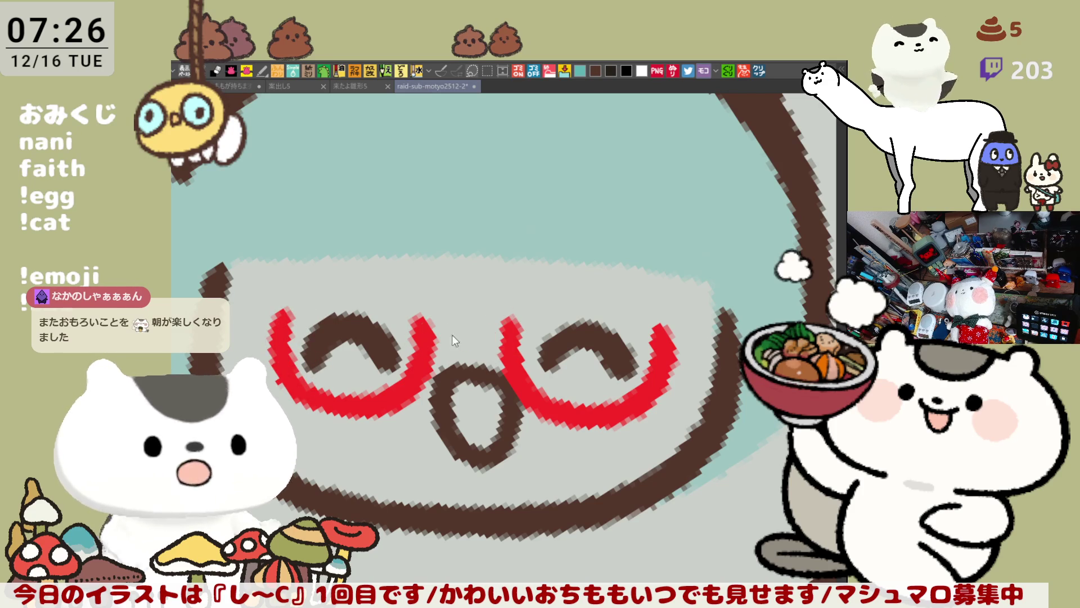
{"action": "left_click_drag", "start_coordinate": [419, 338], "coordinate": [500, 342]}
{"action": "key", "text": "ctrl+z"}
{"action": "left_click_drag", "start_coordinate": [421, 336], "coordinate": [498, 340]}
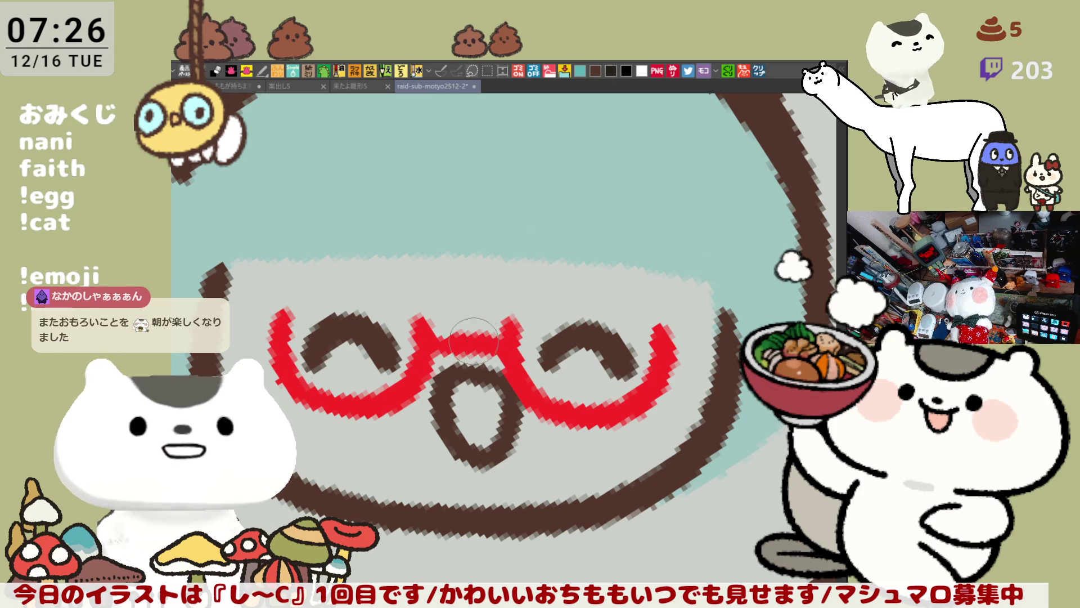
{"action": "key", "text": "ctrl+z"}
{"action": "left_click_drag", "start_coordinate": [421, 336], "coordinate": [498, 339]}
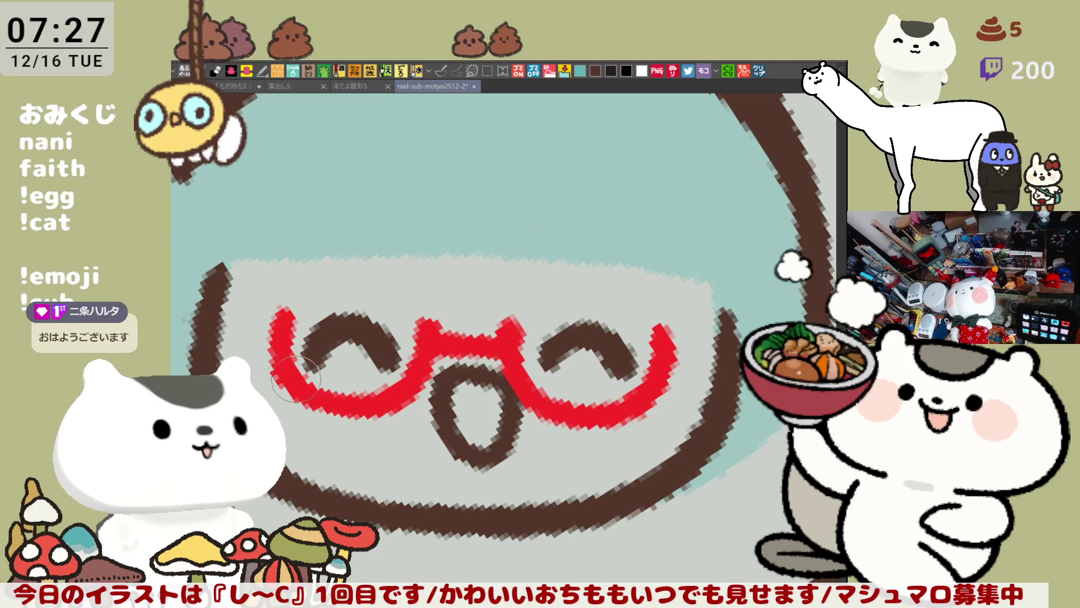
- Undo the thick bulging stroke on the left side of the red glasses
{"action": "key", "text": "ctrl+z"}
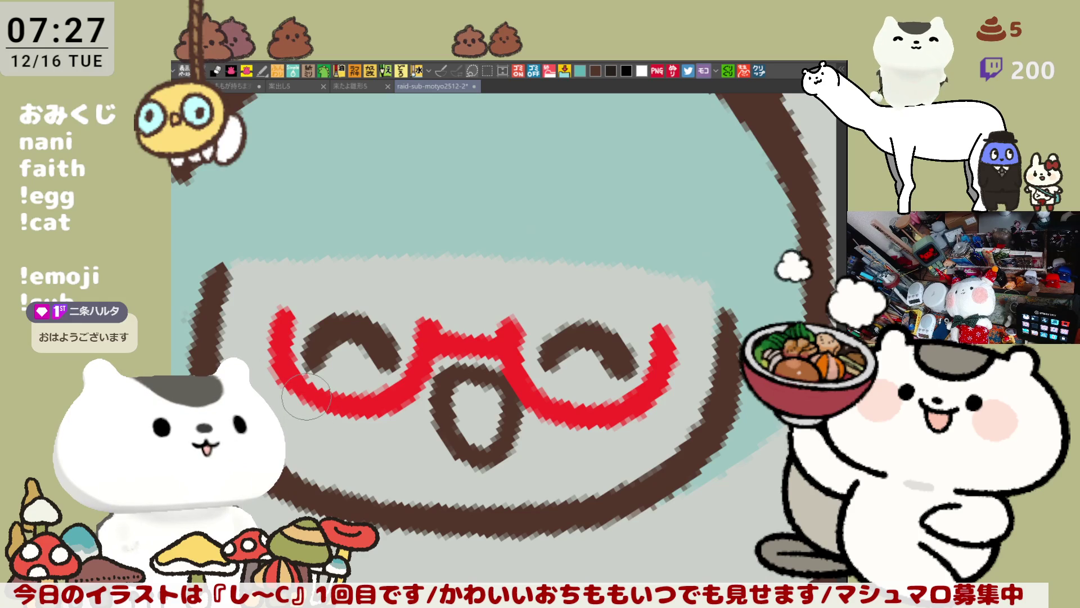
- Zoom and tilt the canvas view around the face, and undo a short stray red stroke
{"action": "scroll", "coordinate": [306, 397], "scroll_direction": "down", "scroll_amount": 5}
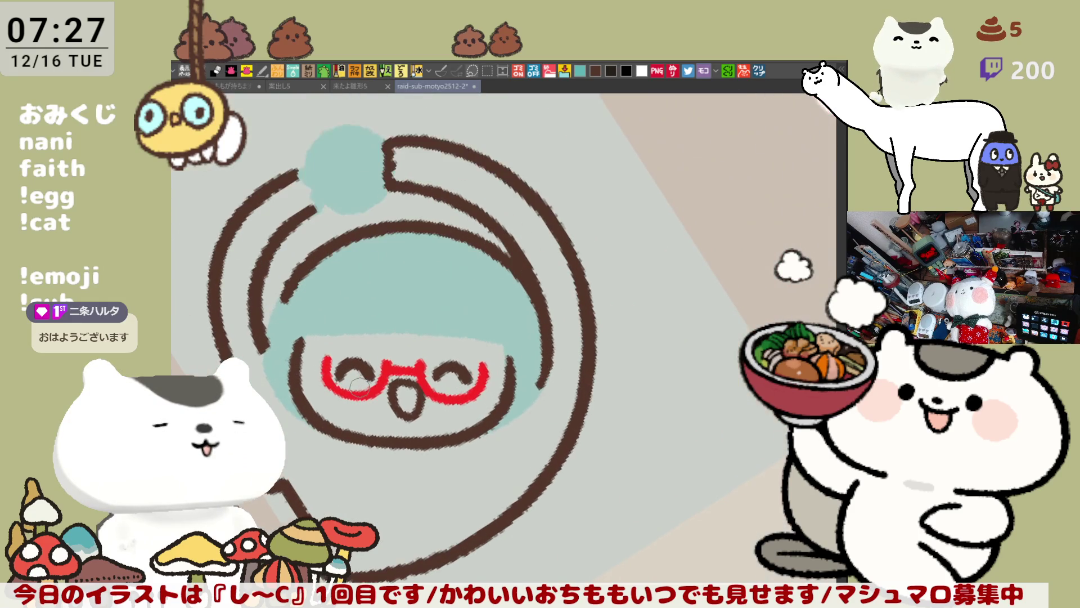
{"action": "scroll", "coordinate": [359, 387], "scroll_direction": "up", "scroll_amount": 2}
{"action": "scroll", "coordinate": [359, 387], "scroll_direction": "up", "scroll_amount": 1}
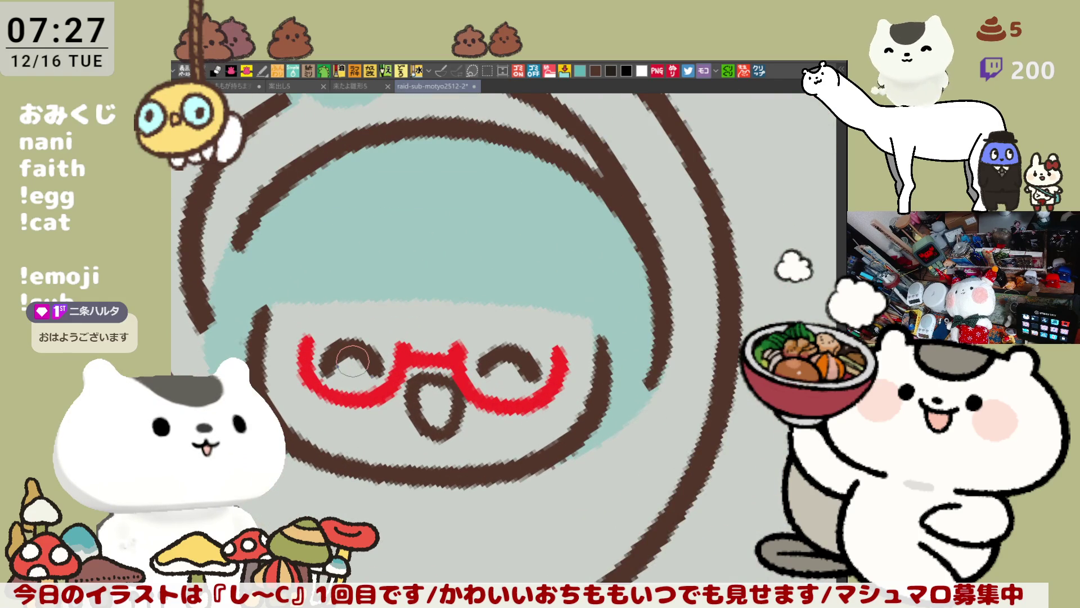
{"action": "scroll", "coordinate": [353, 361], "scroll_direction": "down", "scroll_amount": 1}
{"action": "mouse_move", "coordinate": [353, 361]}
{"action": "left_mouse_down"}
{"action": "mouse_move", "coordinate": [368, 390]}
{"action": "mouse_move", "coordinate": [452, 468]}
{"action": "mouse_move", "coordinate": [420, 436]}
{"action": "mouse_move", "coordinate": [377, 320]}
{"action": "left_mouse_up"}
{"action": "key", "text": "ctrl+z"}
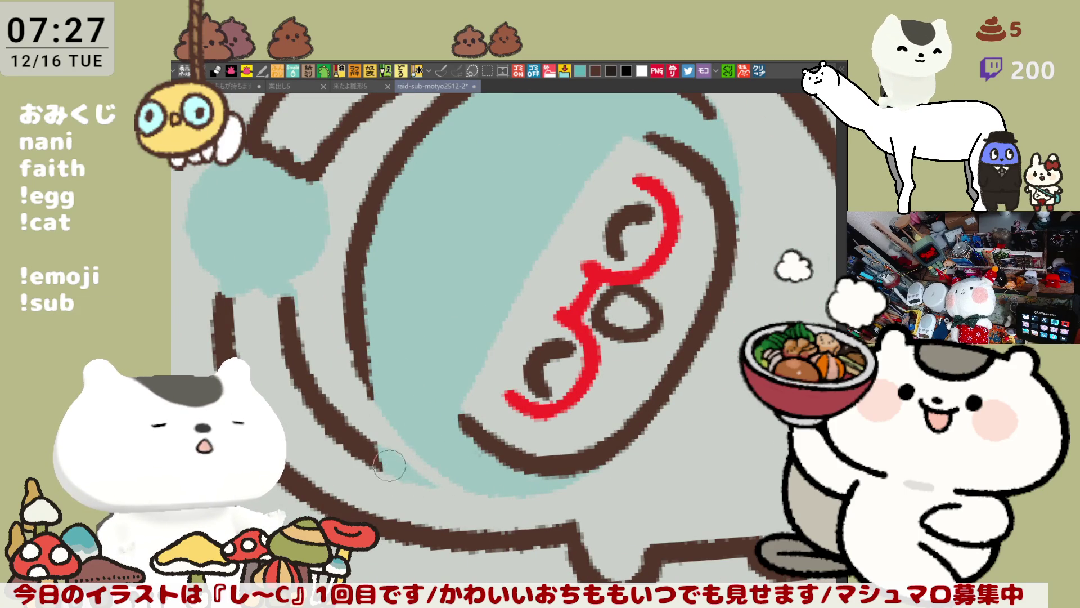
- Draw a brown hair-strand line across the teal hair, then reset the canvas rotation upright
{"action": "left_click_drag", "start_coordinate": [359, 373], "coordinate": [455, 495]}
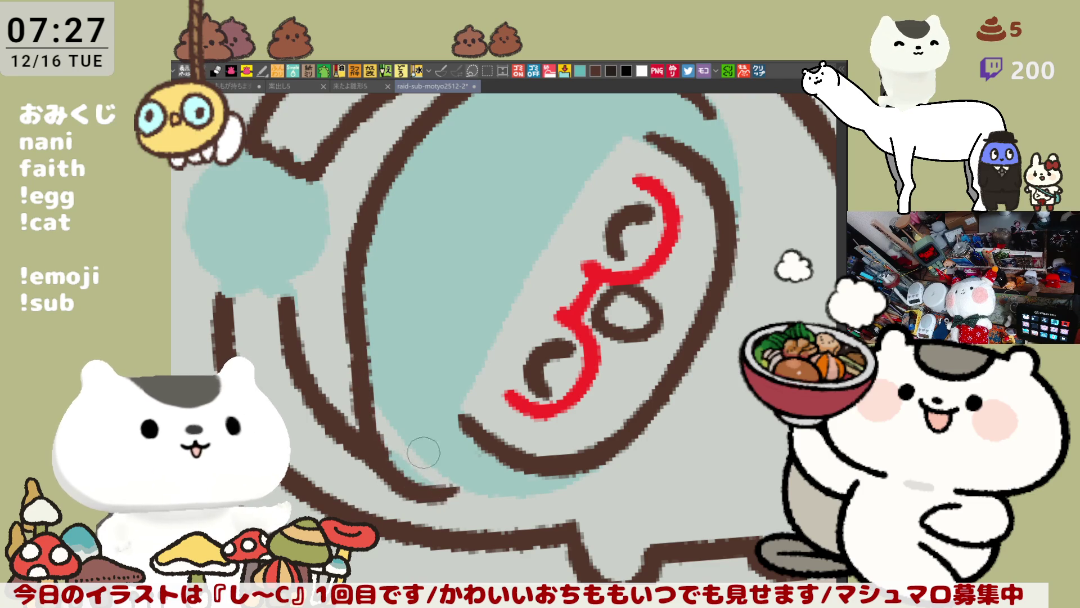
{"action": "key", "text": "ctrl+z"}
{"action": "left_click_drag", "start_coordinate": [350, 326], "coordinate": [464, 497]}
{"action": "key", "text": "ctrl+z"}
{"action": "mouse_move", "coordinate": [355, 360]}
{"action": "left_mouse_down"}
{"action": "mouse_move", "coordinate": [461, 488]}
{"action": "mouse_move", "coordinate": [429, 498]}
{"action": "mouse_move", "coordinate": [444, 504]}
{"action": "left_mouse_up"}
{"action": "key", "text": "ctrl+at"}
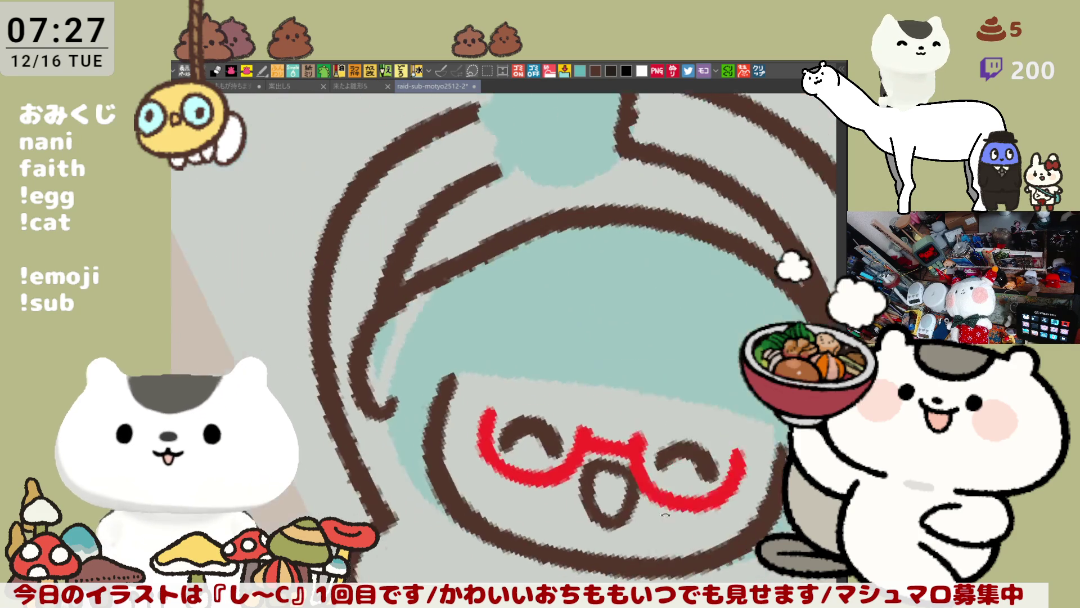
{"action": "scroll", "coordinate": [551, 366], "scroll_direction": "up", "scroll_amount": 3}
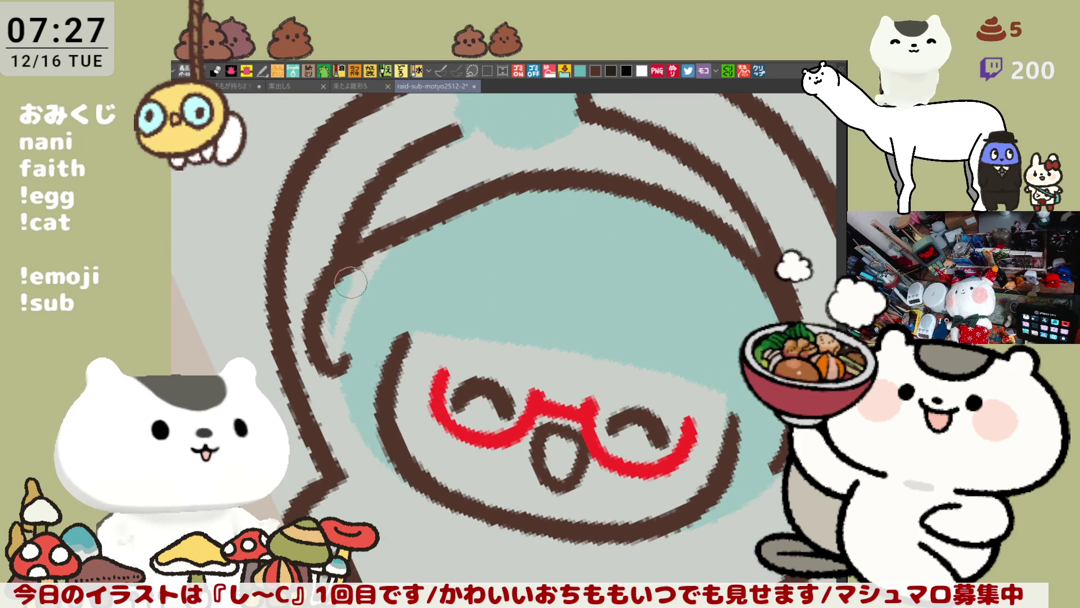
- Redraw the brown hair line across the fringe and finish its end with a short hook
{"action": "left_click_drag", "start_coordinate": [373, 243], "coordinate": [436, 213]}
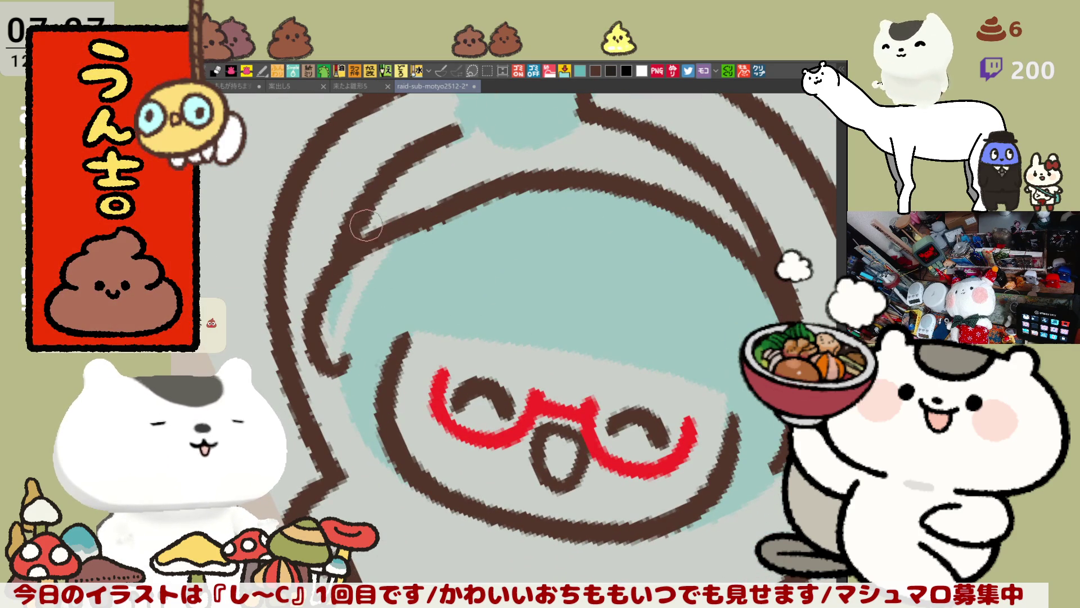
{"action": "mouse_move", "coordinate": [350, 242]}
{"action": "left_mouse_down"}
{"action": "mouse_move", "coordinate": [356, 412]}
{"action": "mouse_move", "coordinate": [430, 418]}
{"action": "left_mouse_up"}
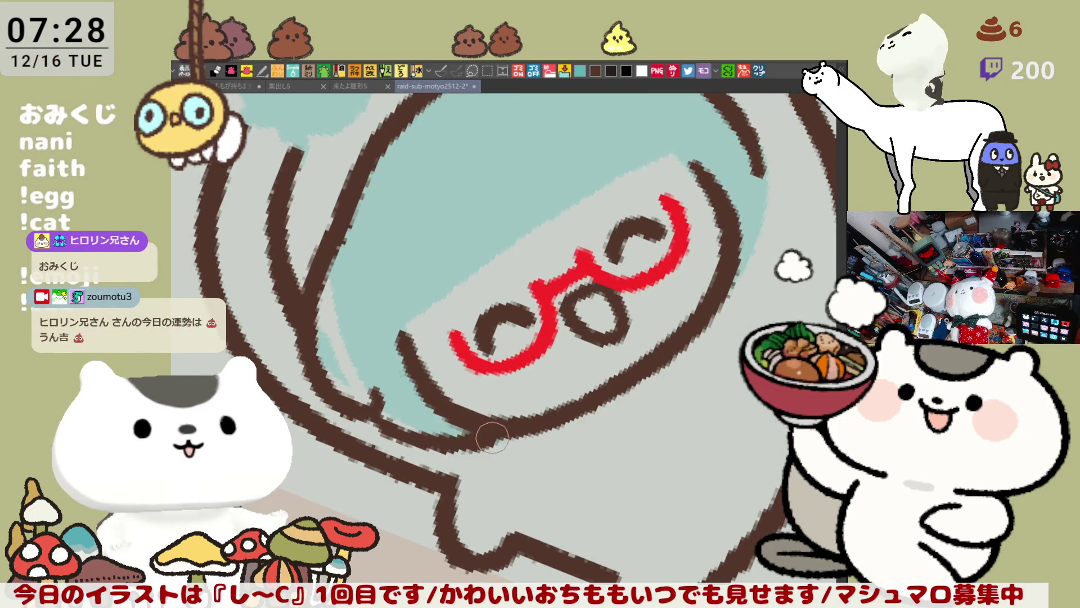
{"action": "mouse_move", "coordinate": [365, 400]}
{"action": "left_mouse_down"}
{"action": "mouse_move", "coordinate": [414, 425]}
{"action": "mouse_move", "coordinate": [494, 430]}
{"action": "left_mouse_up"}
{"action": "mouse_move", "coordinate": [652, 310]}
{"action": "left_mouse_down"}
{"action": "mouse_move", "coordinate": [574, 287]}
{"action": "mouse_move", "coordinate": [517, 290]}
{"action": "mouse_move", "coordinate": [562, 253]}
{"action": "mouse_move", "coordinate": [657, 229]}
{"action": "mouse_move", "coordinate": [548, 234]}
{"action": "mouse_move", "coordinate": [702, 243]}
{"action": "mouse_move", "coordinate": [724, 211]}
{"action": "left_mouse_up"}
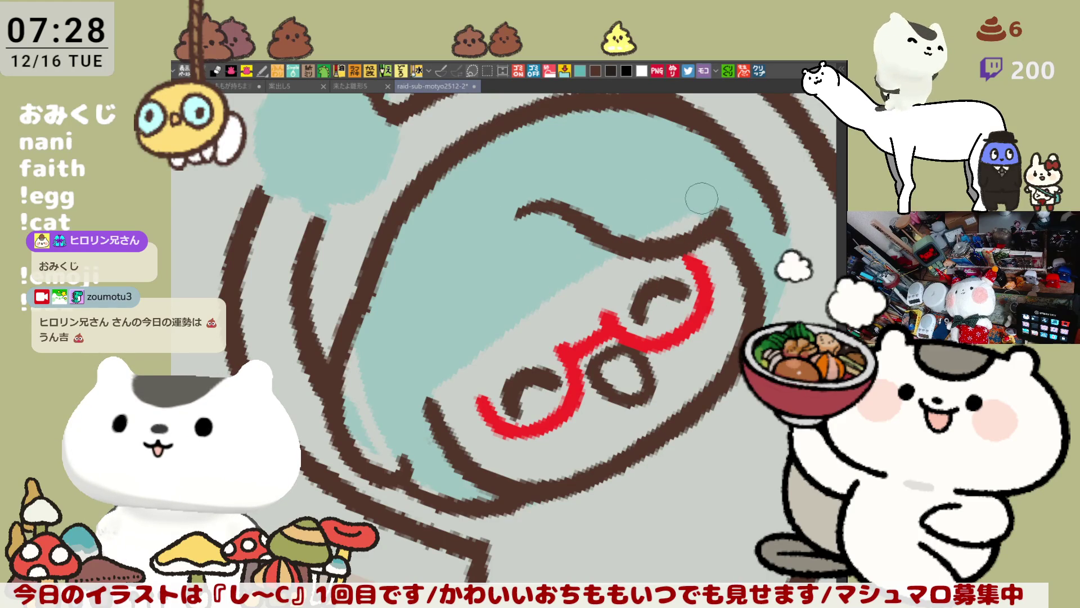
{"action": "left_click_drag", "start_coordinate": [692, 200], "coordinate": [727, 209]}
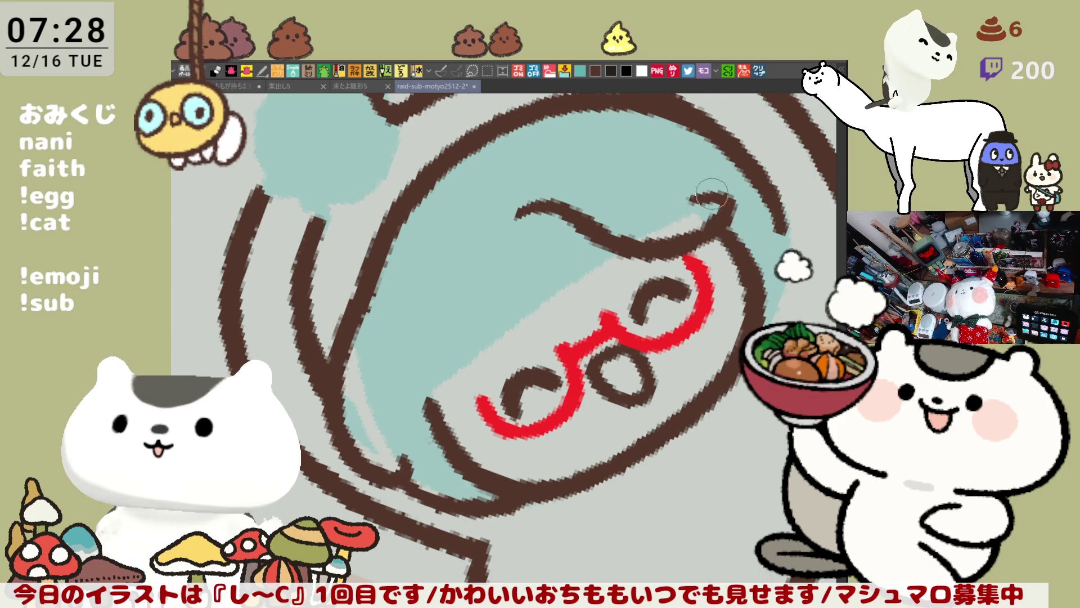
- Extend the brown hair outline around the right side of the face
{"action": "key", "text": "asciicircum"}
{"action": "key", "text": "asciicircum"}
{"action": "key", "text": "asciicircum"}
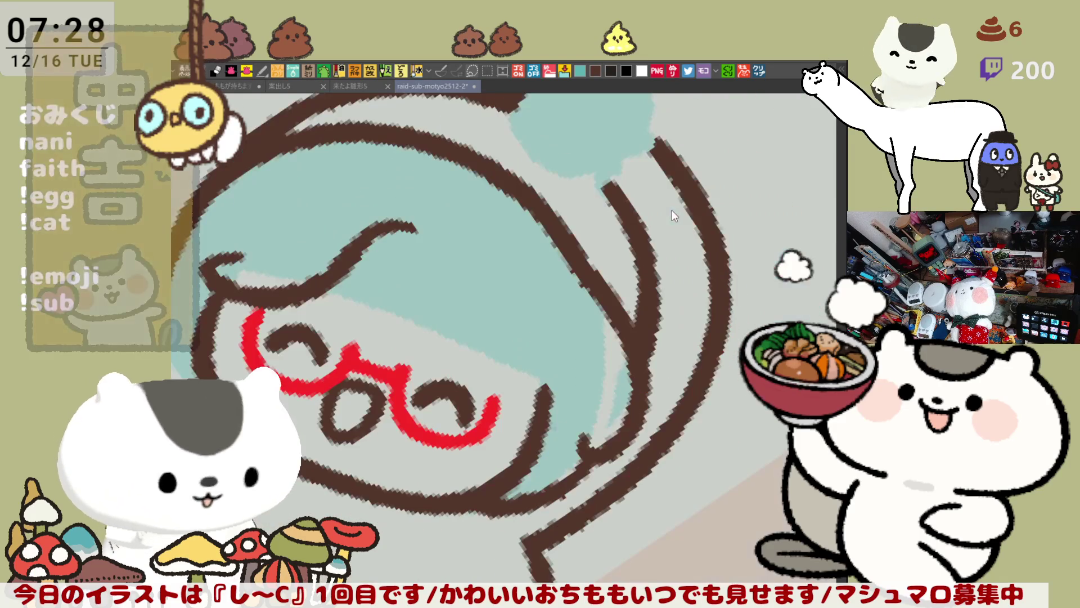
{"action": "key", "text": "minus"}
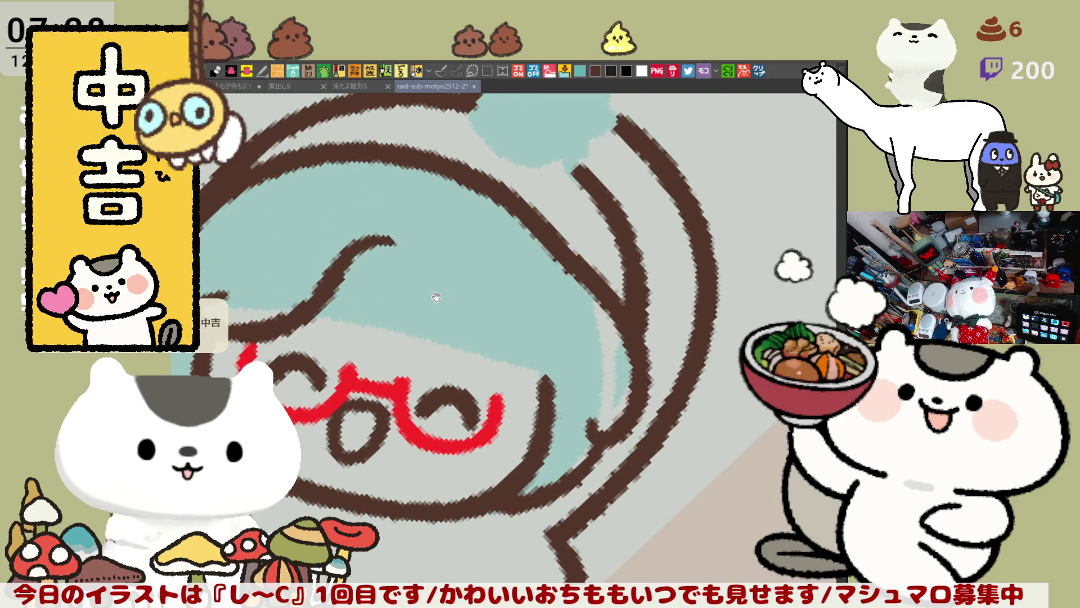
{"action": "left_click_drag", "start_coordinate": [436, 297], "coordinate": [526, 222]}
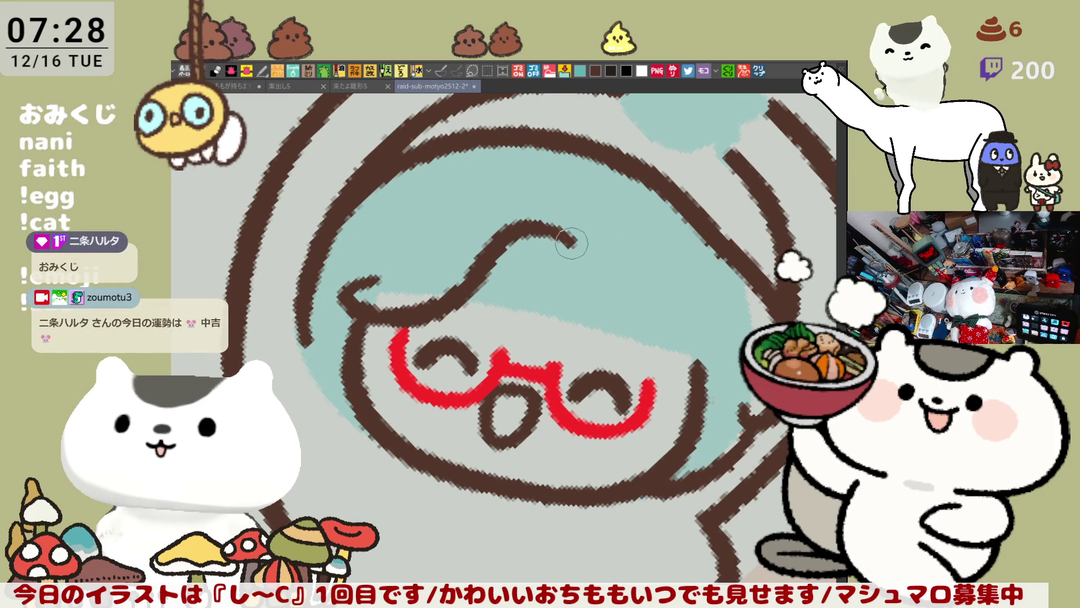
{"action": "left_click_drag", "start_coordinate": [571, 243], "coordinate": [681, 298]}
{"action": "key", "text": "ctrl+z"}
{"action": "left_click_drag", "start_coordinate": [558, 232], "coordinate": [698, 382]}
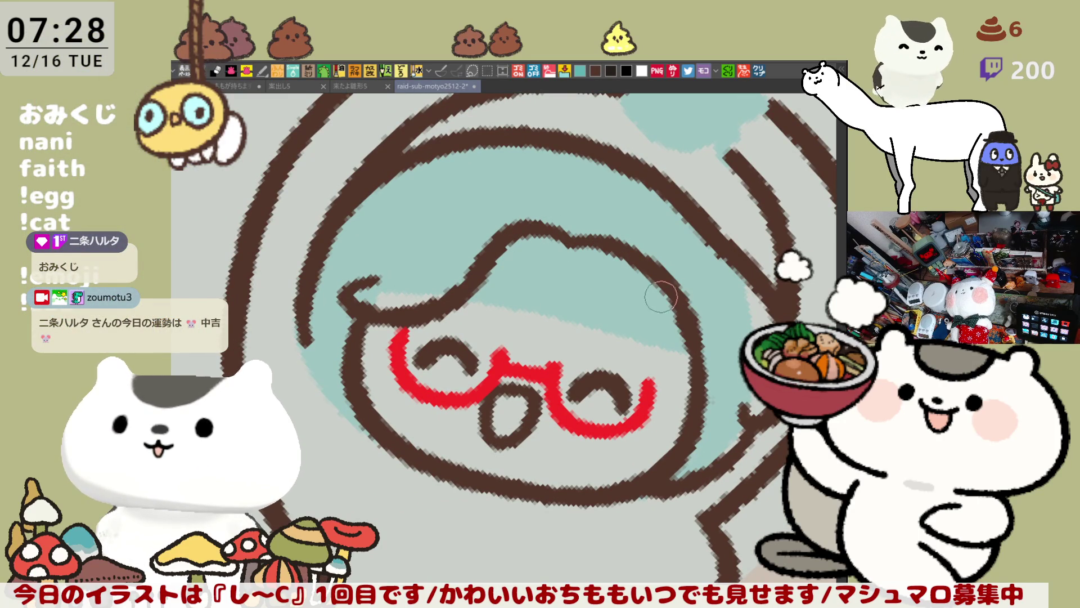
- Try a brown line running down from the hair curl, undoing attempts to redraw it
{"action": "key", "text": "minus"}
{"action": "key", "text": "minus"}
{"action": "key", "text": "minus"}
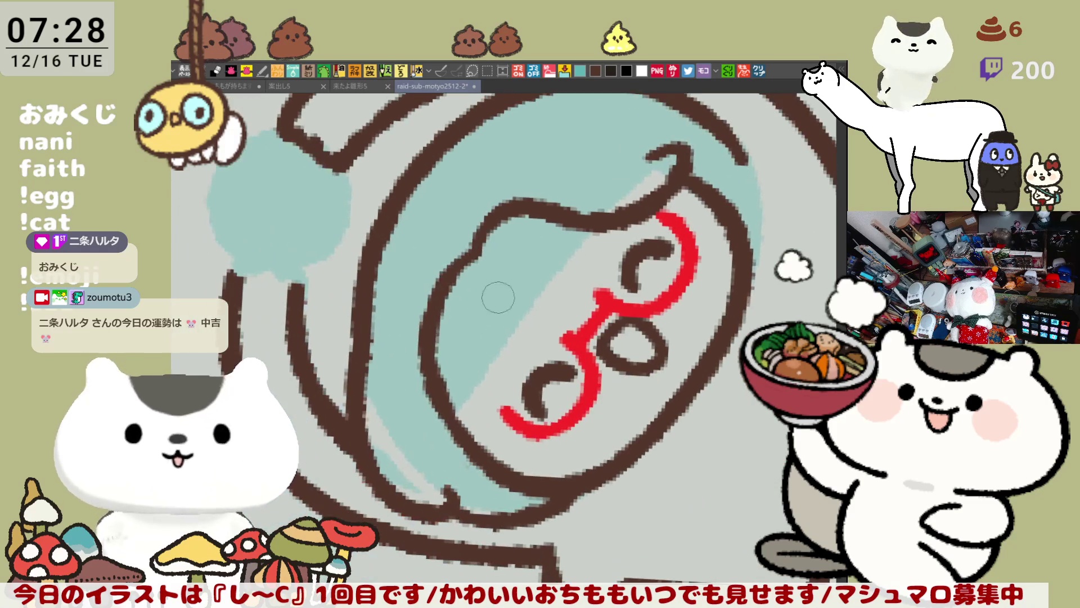
{"action": "mouse_move", "coordinate": [479, 257]}
{"action": "left_mouse_down"}
{"action": "mouse_move", "coordinate": [439, 319]}
{"action": "mouse_move", "coordinate": [459, 434]}
{"action": "left_mouse_up"}
{"action": "key", "text": "ctrl+z"}
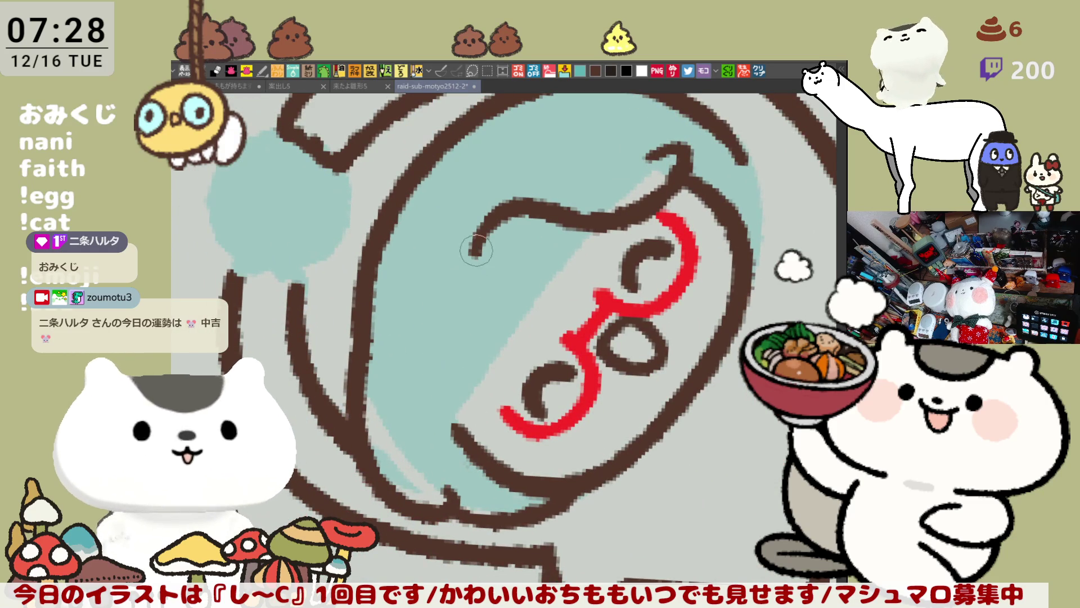
{"action": "mouse_move", "coordinate": [477, 252]}
{"action": "left_mouse_down"}
{"action": "mouse_move", "coordinate": [433, 388]}
{"action": "mouse_move", "coordinate": [469, 450]}
{"action": "mouse_move", "coordinate": [462, 276]}
{"action": "mouse_move", "coordinate": [470, 450]}
{"action": "left_mouse_up"}
{"action": "key", "text": "ctrl+z"}
{"action": "key", "text": "ctrl+z"}
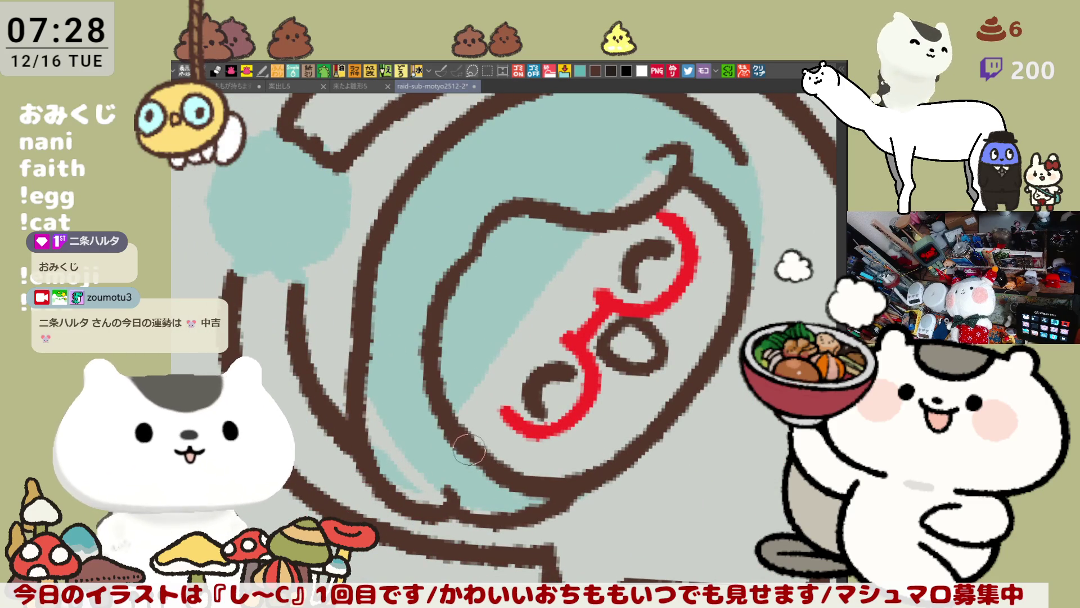
{"action": "left_click_drag", "start_coordinate": [465, 392], "coordinate": [501, 399]}
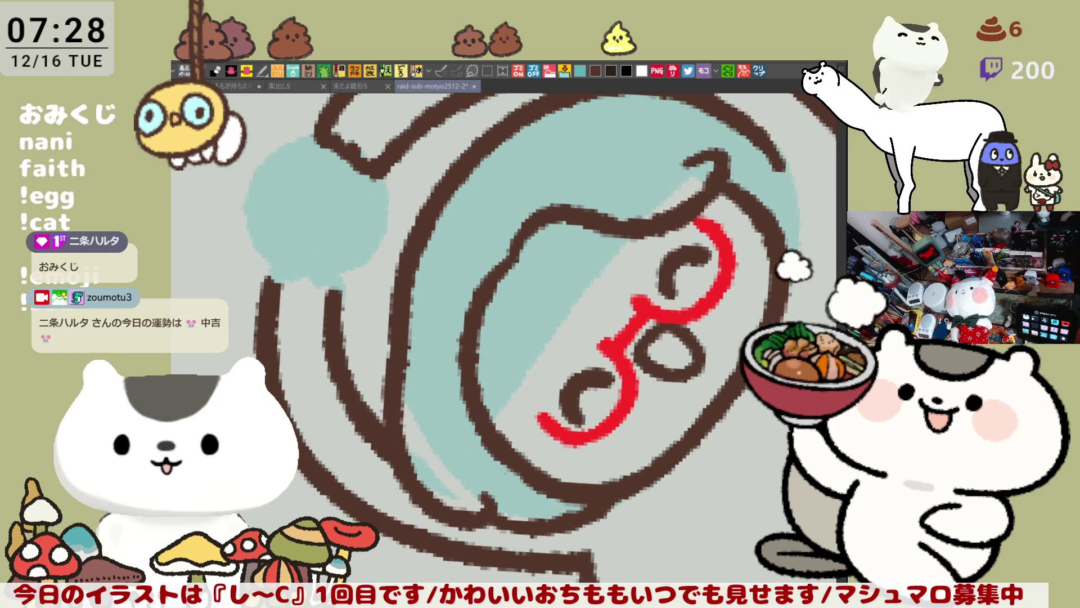